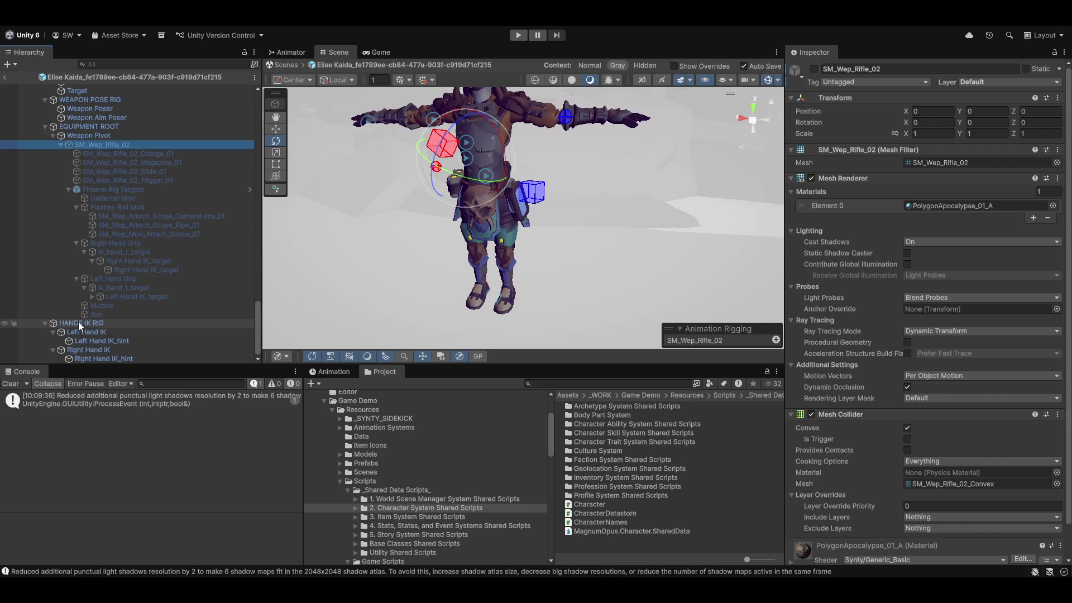
- Select HANDS IK RIG, exit prefab mode, and deactivate the character in the scene
{"action": "left_click", "coordinate": [79, 323]}
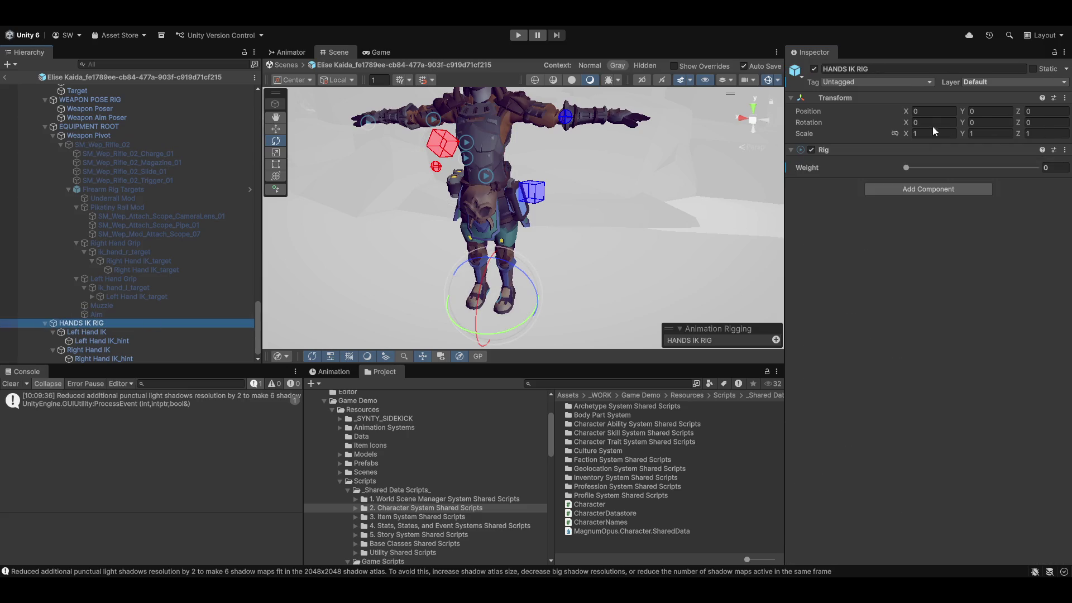
{"action": "scroll", "coordinate": [208, 244], "scroll_direction": "up", "scroll_amount": 5}
{"action": "scroll", "coordinate": [14, 260], "scroll_direction": "up", "scroll_amount": 10}
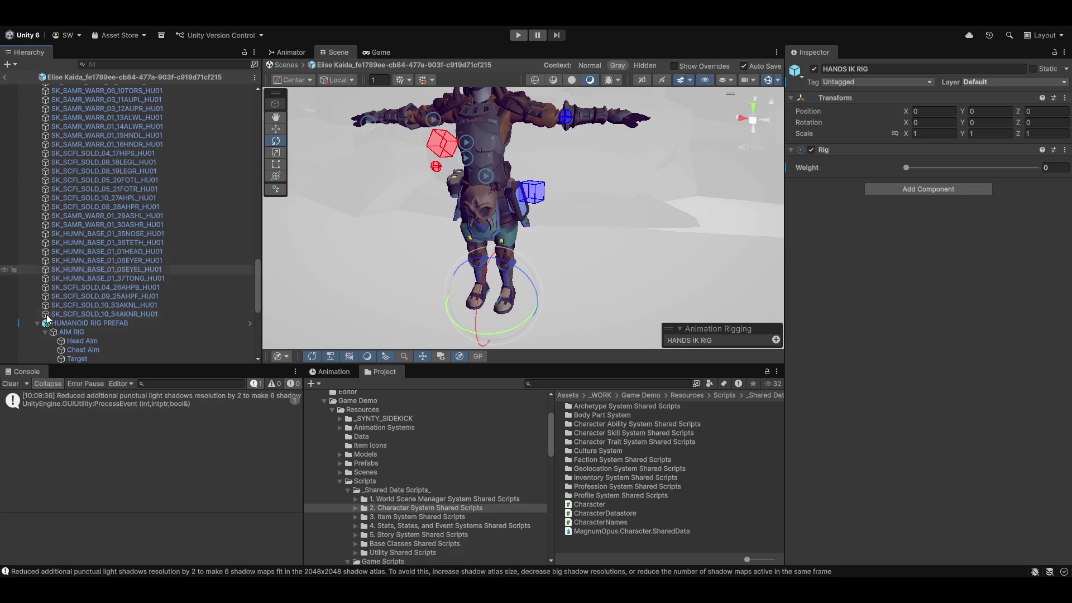
{"action": "left_click", "coordinate": [4, 78]}
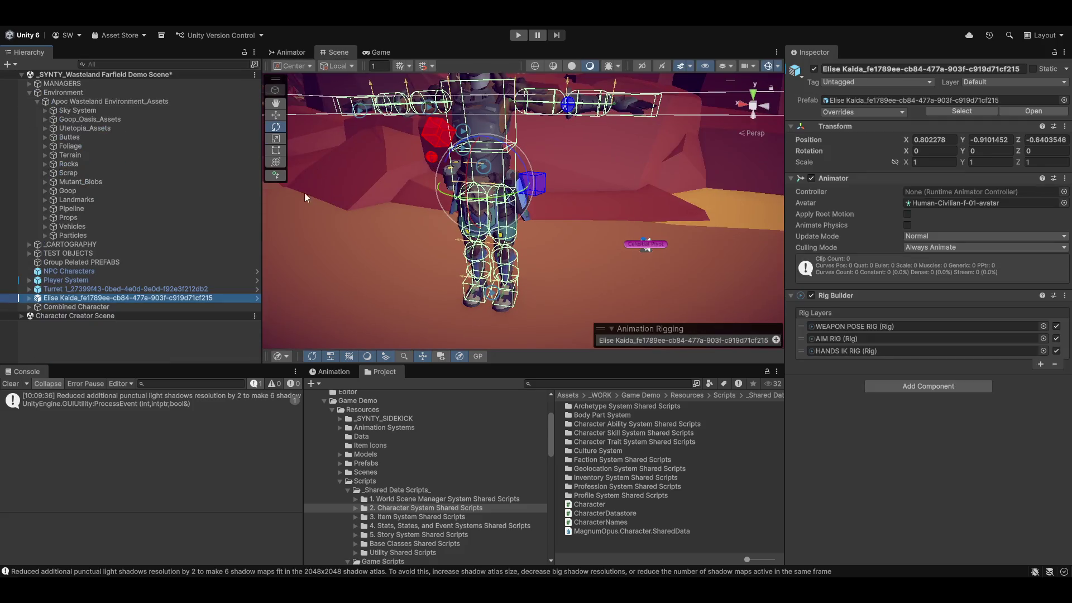
{"action": "left_click", "coordinate": [814, 69]}
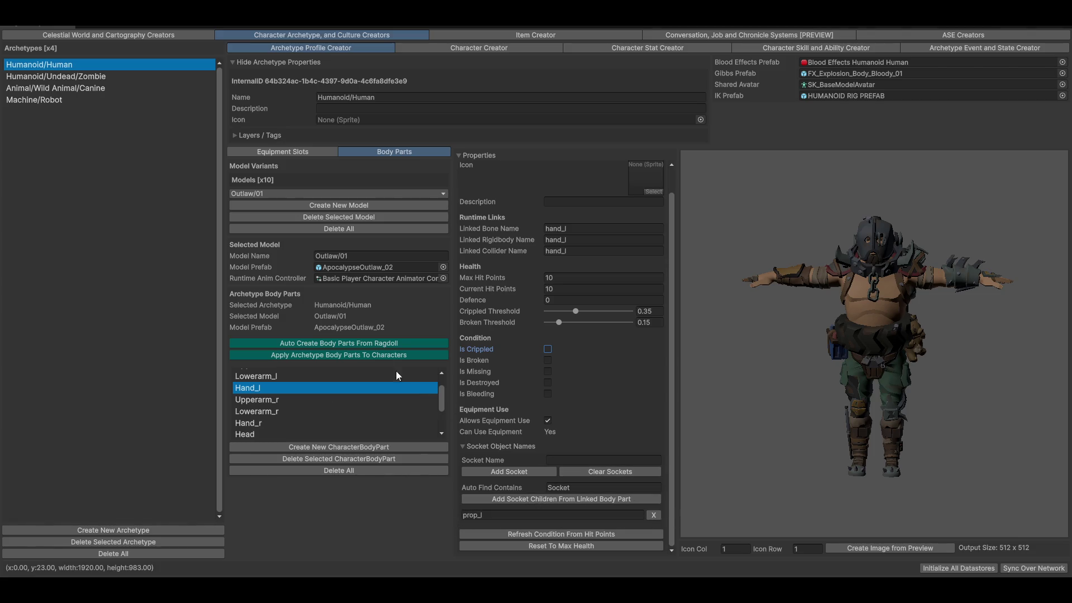
- Inspect the Hand_r and Hand_l body parts and add Hand_r's sockets from its linked bone
{"action": "left_click", "coordinate": [246, 424]}
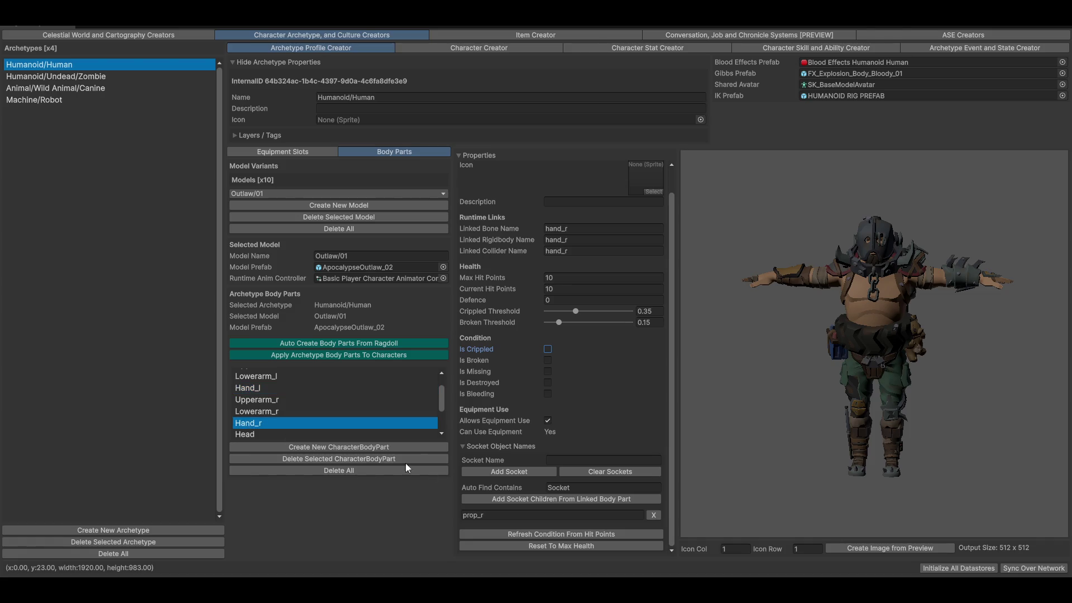
{"action": "left_click", "coordinate": [252, 389]}
{"action": "left_click", "coordinate": [252, 424]}
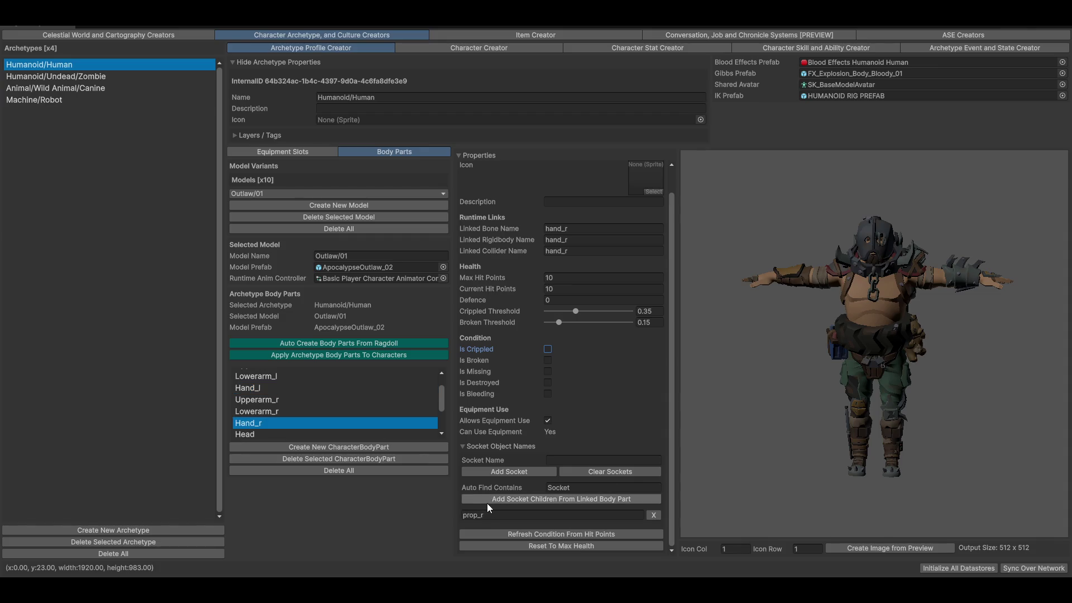
{"action": "left_click", "coordinate": [510, 505]}
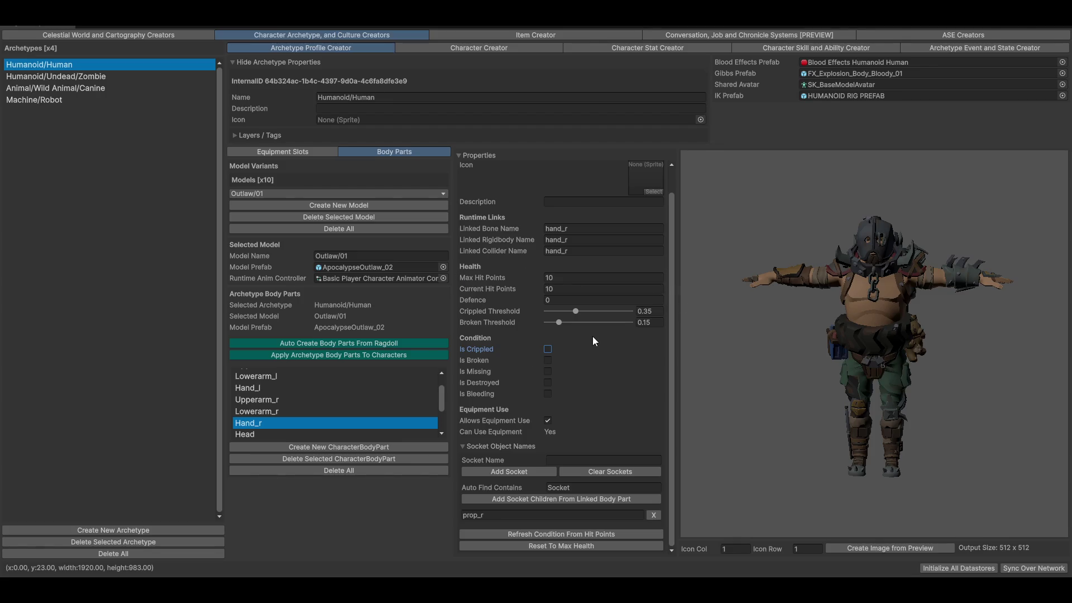
{"action": "left_click", "coordinate": [642, 322]}
{"action": "left_click", "coordinate": [265, 154]}
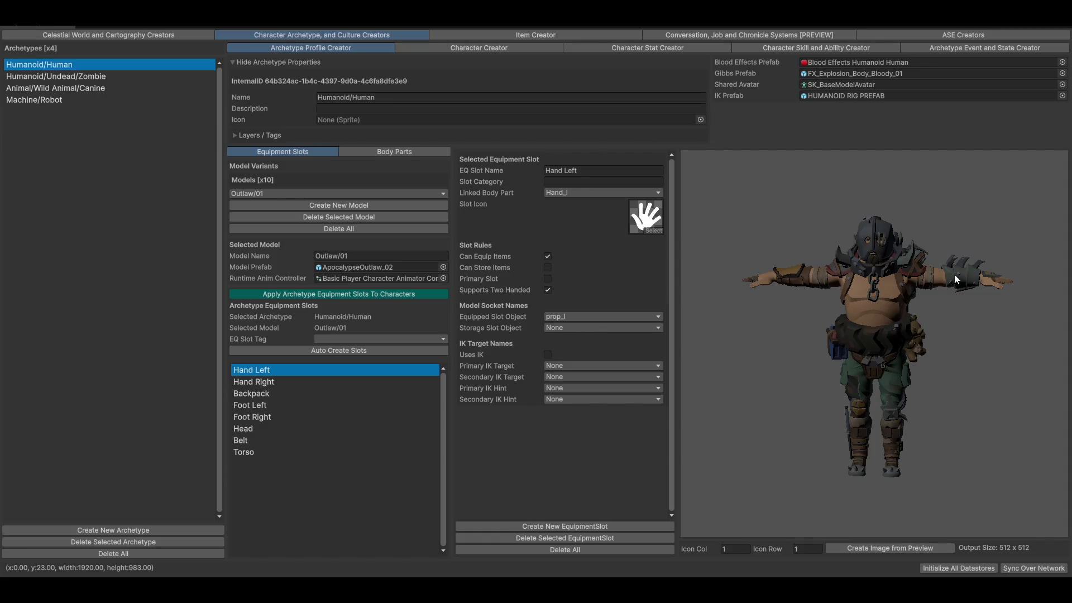
- Browse the Head, Foot Left, Hand Right, Hand Left and Backpack slots and their socket options
{"action": "left_click", "coordinate": [246, 430]}
{"action": "left_click", "coordinate": [261, 407]}
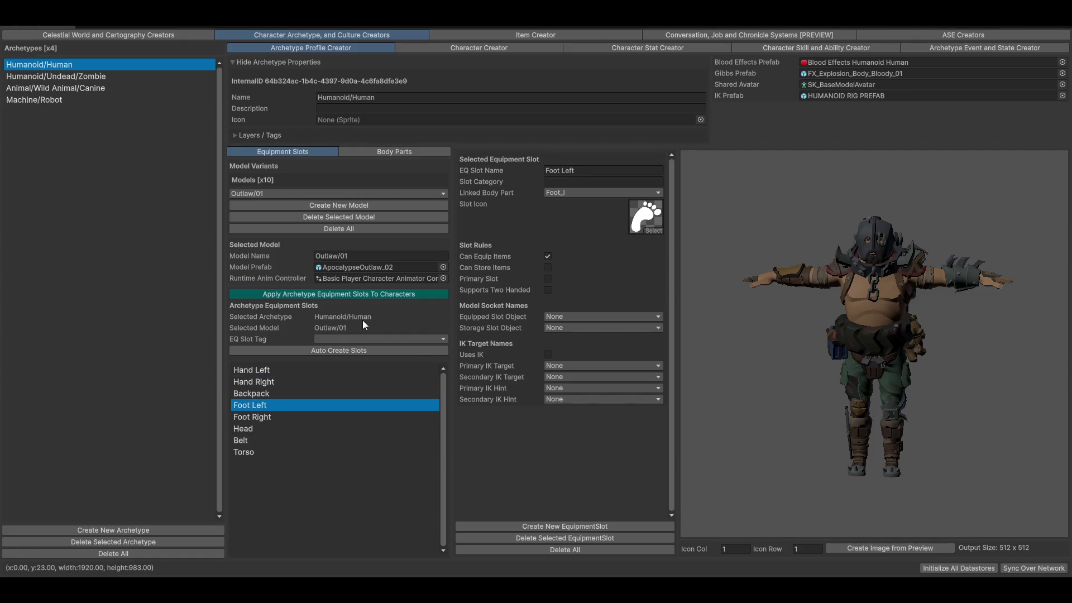
{"action": "left_click", "coordinate": [257, 377]}
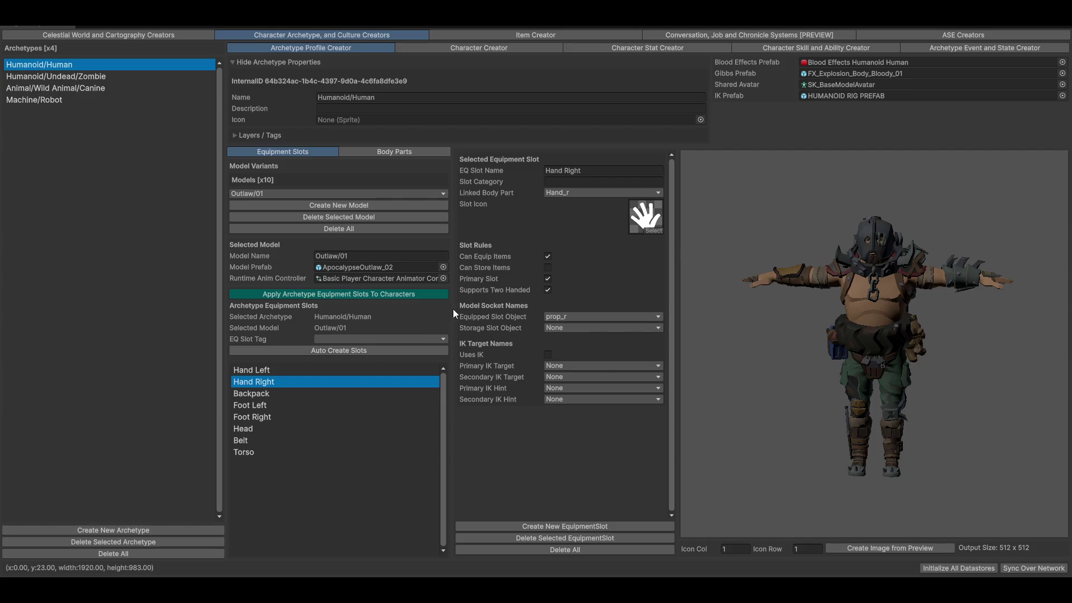
{"action": "left_click", "coordinate": [602, 315]}
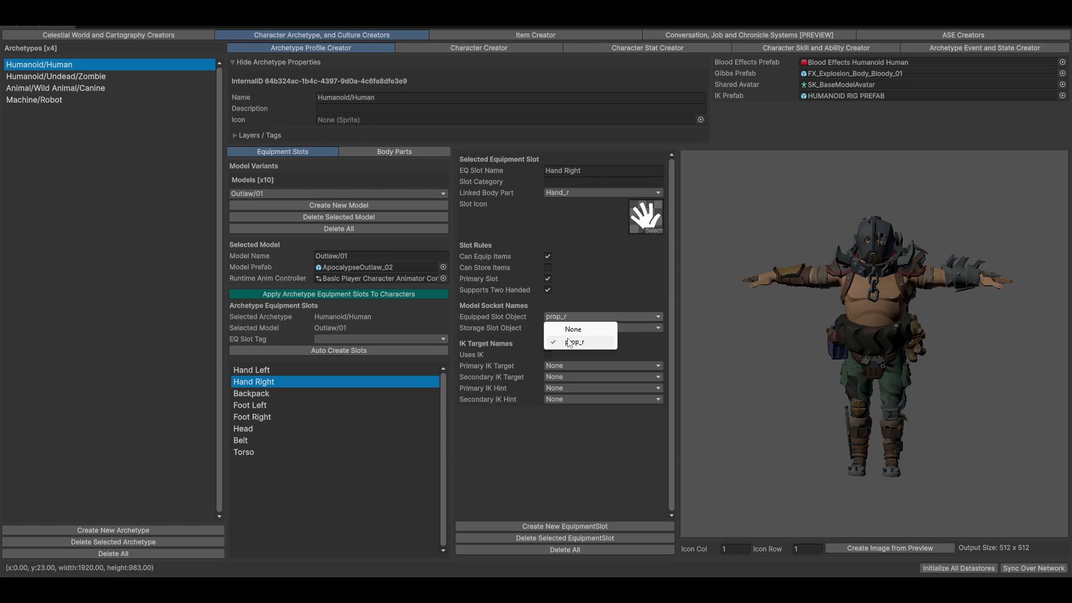
{"action": "left_click", "coordinate": [263, 371]}
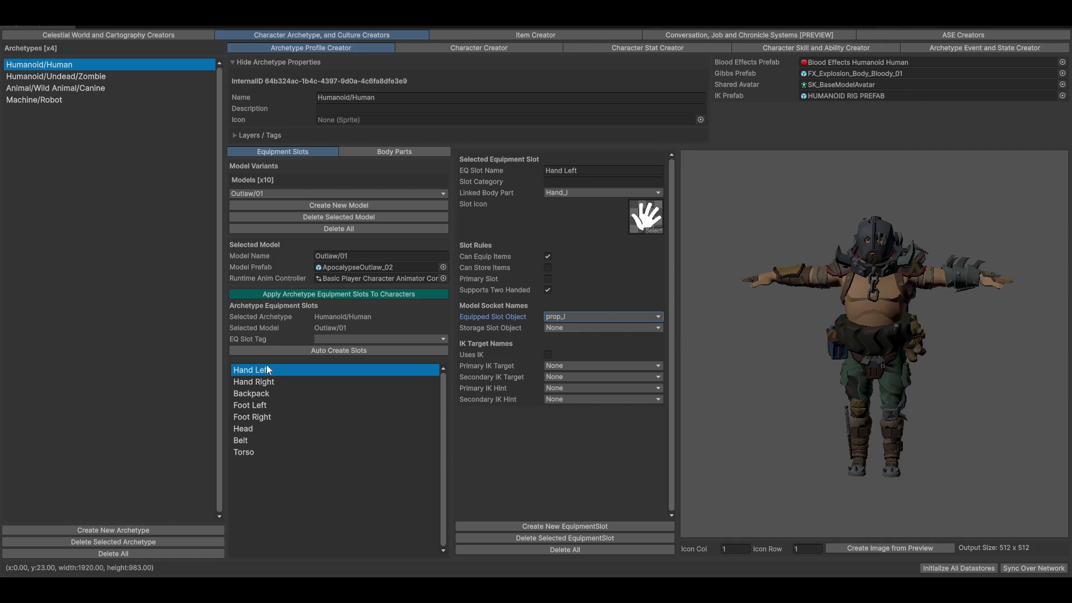
{"action": "left_click", "coordinate": [260, 393]}
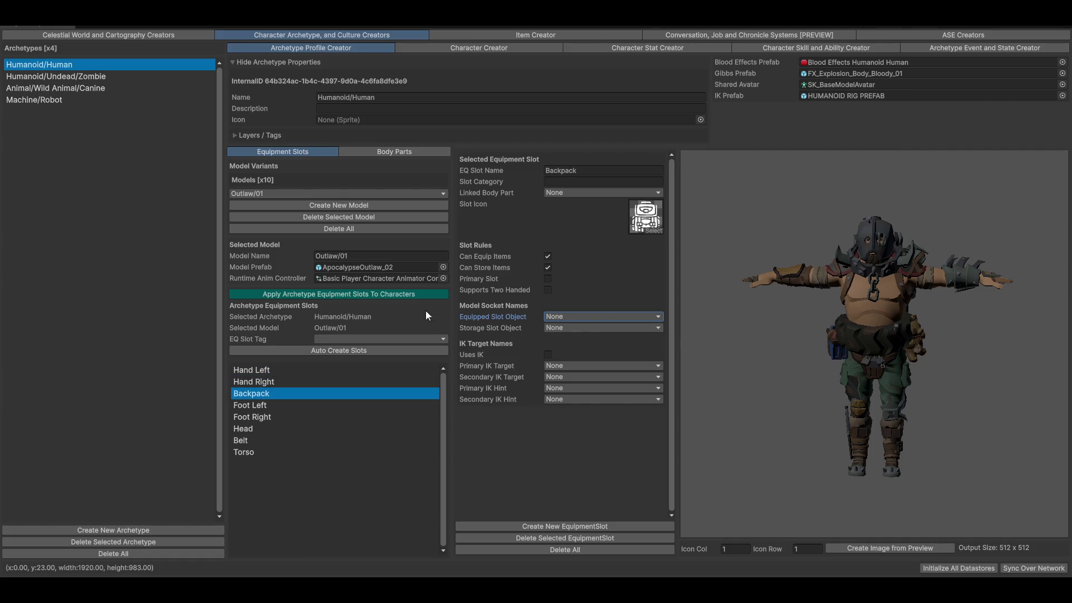
{"action": "left_click", "coordinate": [568, 328]}
{"action": "left_click", "coordinate": [580, 342]}
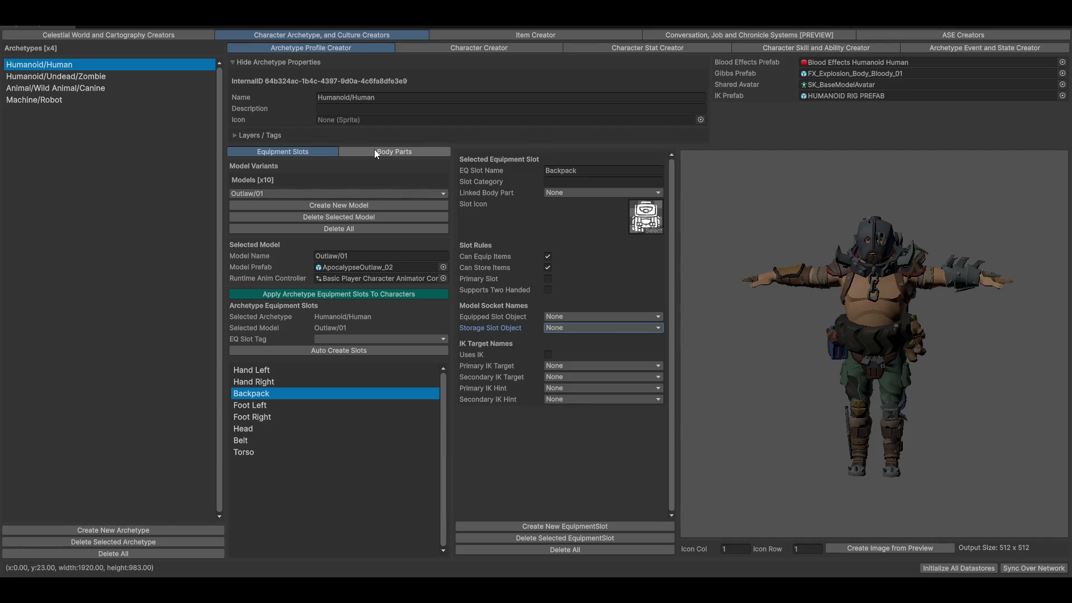
- Set the Backpack slot's Linked Body Part to Spine_02
{"action": "left_click", "coordinate": [593, 193]}
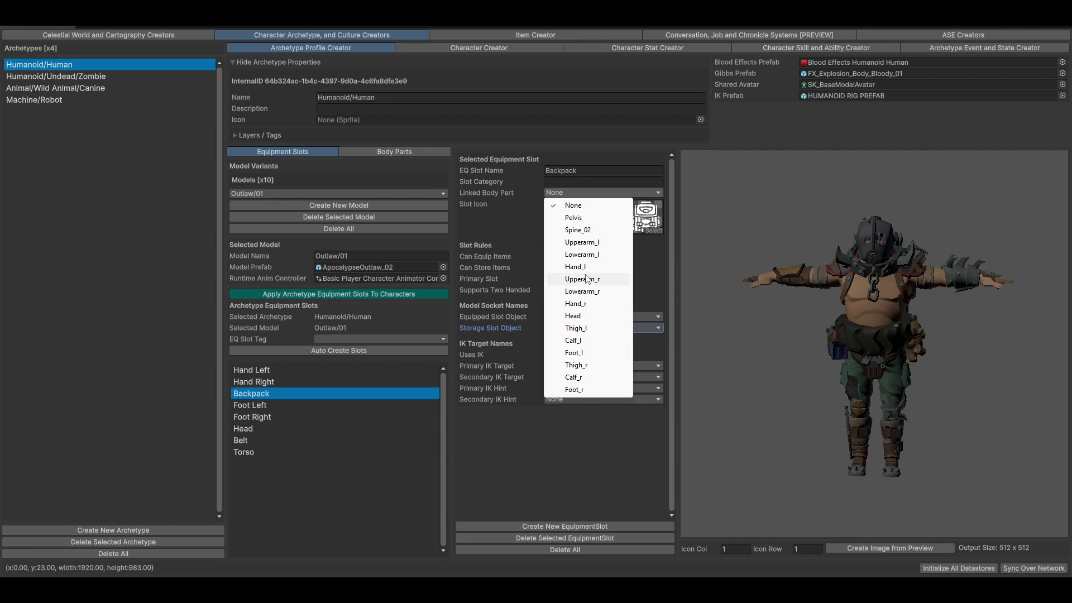
{"action": "left_click", "coordinate": [590, 234]}
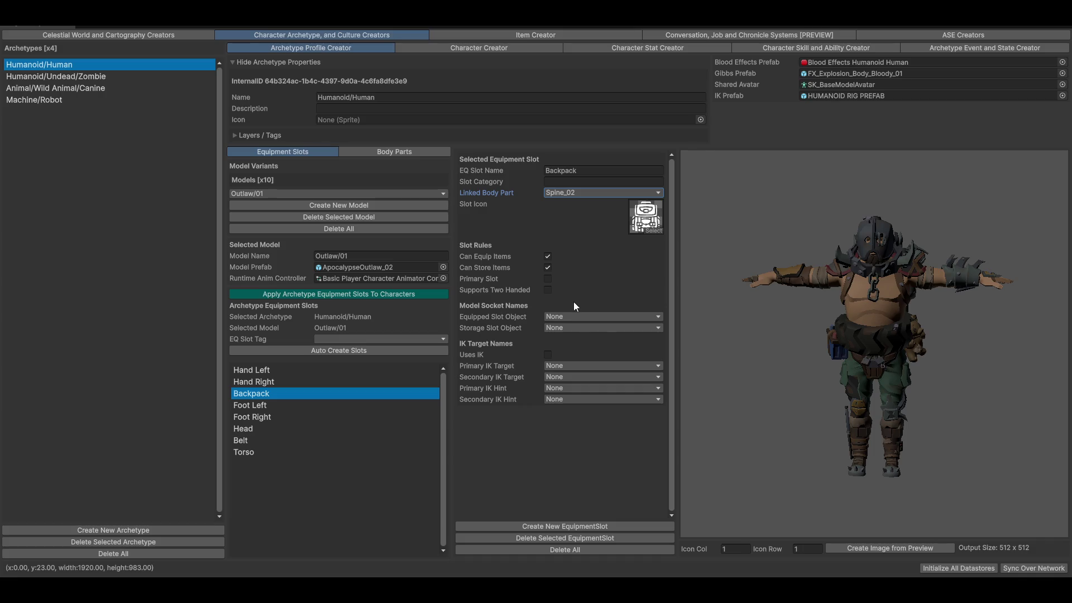
{"action": "left_click", "coordinate": [581, 327]}
{"action": "left_click", "coordinate": [387, 150]}
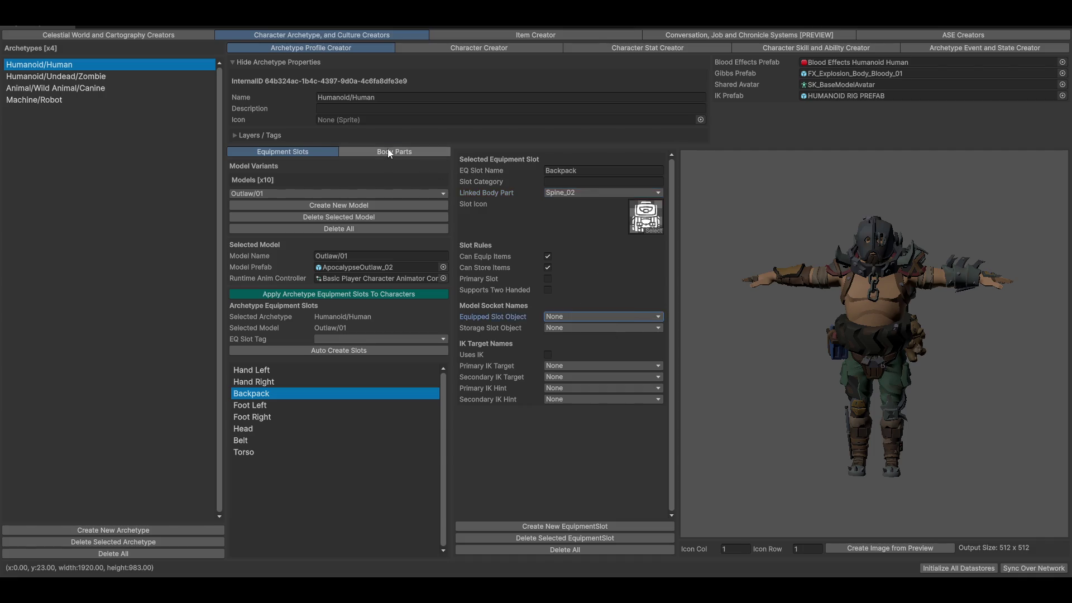
{"action": "left_click", "coordinate": [387, 149]}
- Select the Spine_02 body part, then expand the character's children in the scene Hierarchy
{"action": "scroll", "coordinate": [286, 418], "scroll_direction": "down", "scroll_amount": 1}
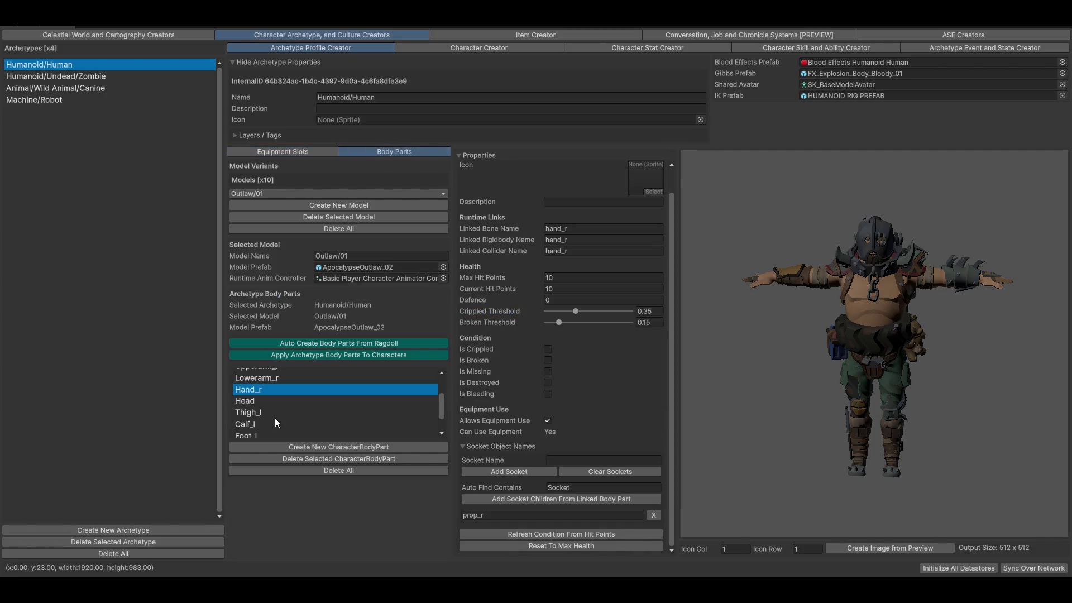
{"action": "scroll", "coordinate": [276, 414], "scroll_direction": "down", "scroll_amount": 1}
{"action": "scroll", "coordinate": [272, 414], "scroll_direction": "up", "scroll_amount": 3}
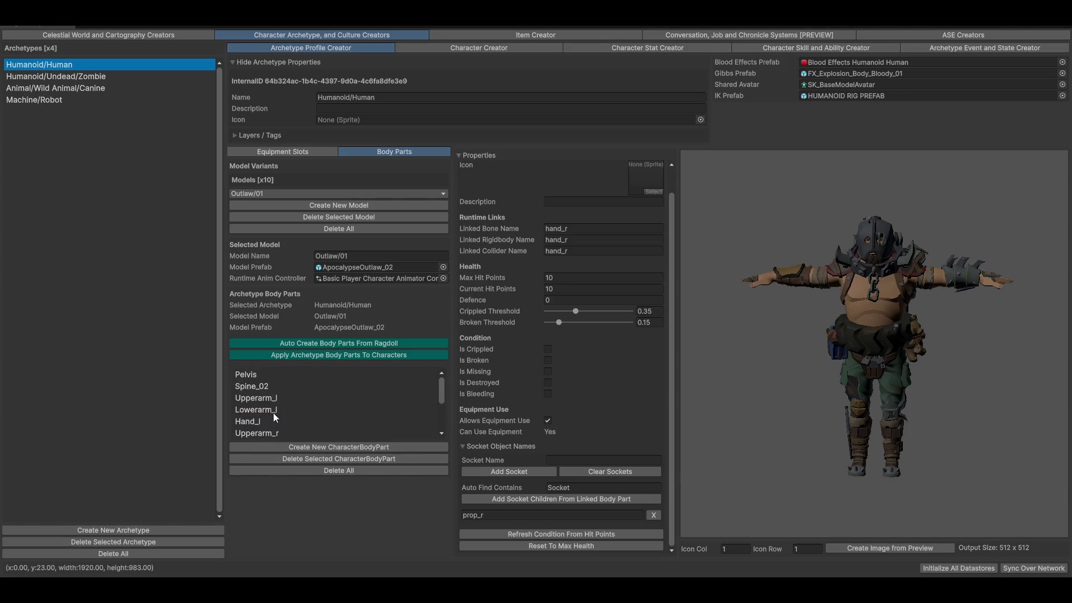
{"action": "left_click", "coordinate": [268, 387]}
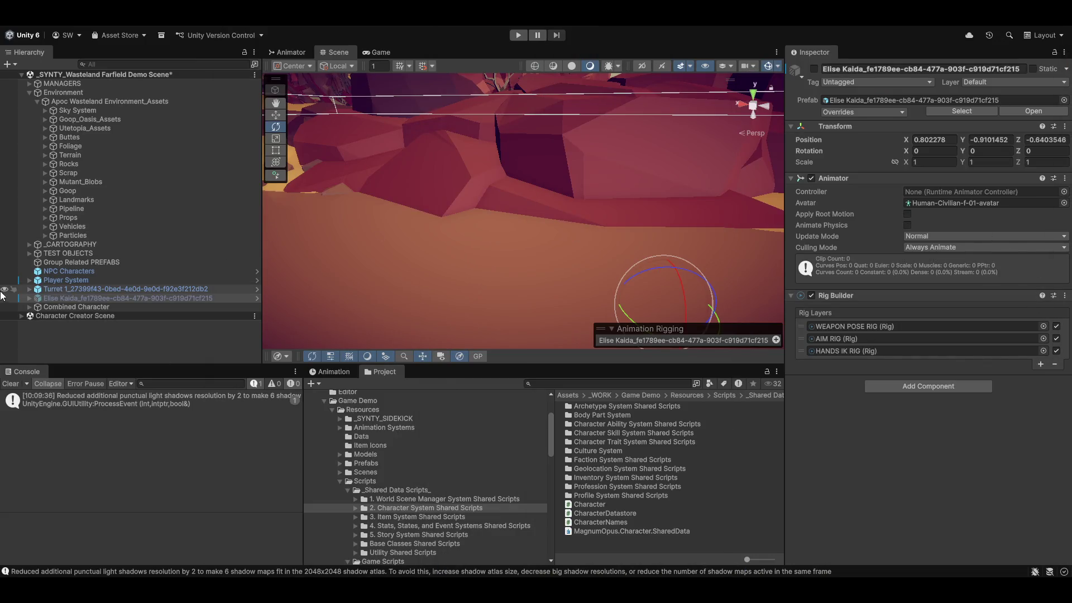
{"action": "left_click", "coordinate": [29, 297]}
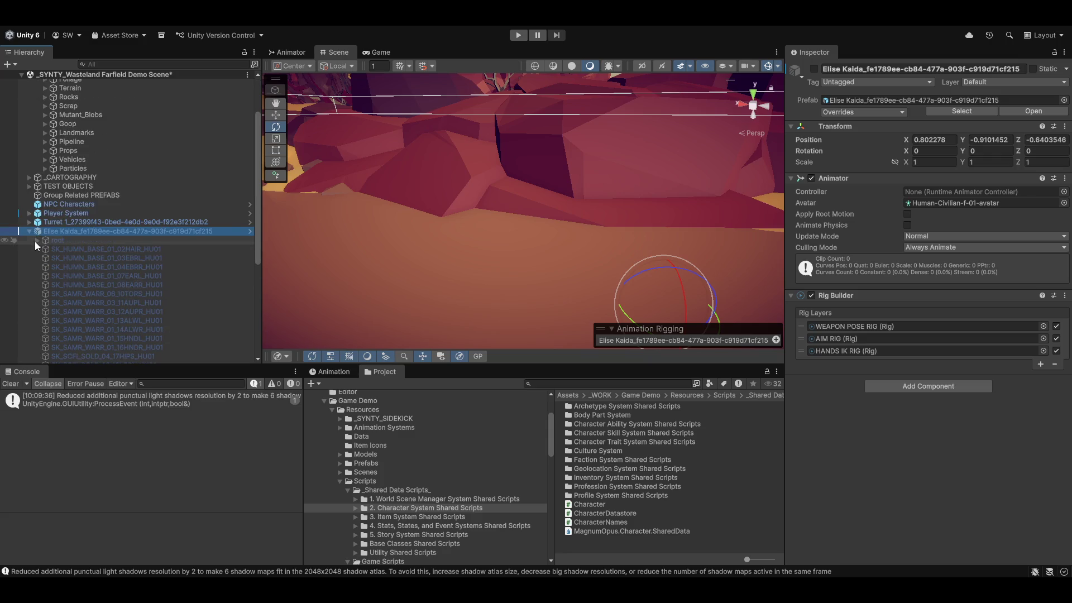
- Expand the rig from pelvis through spine_03 to backAttach and its abac_dyn_02 children
{"action": "left_click", "coordinate": [45, 267]}
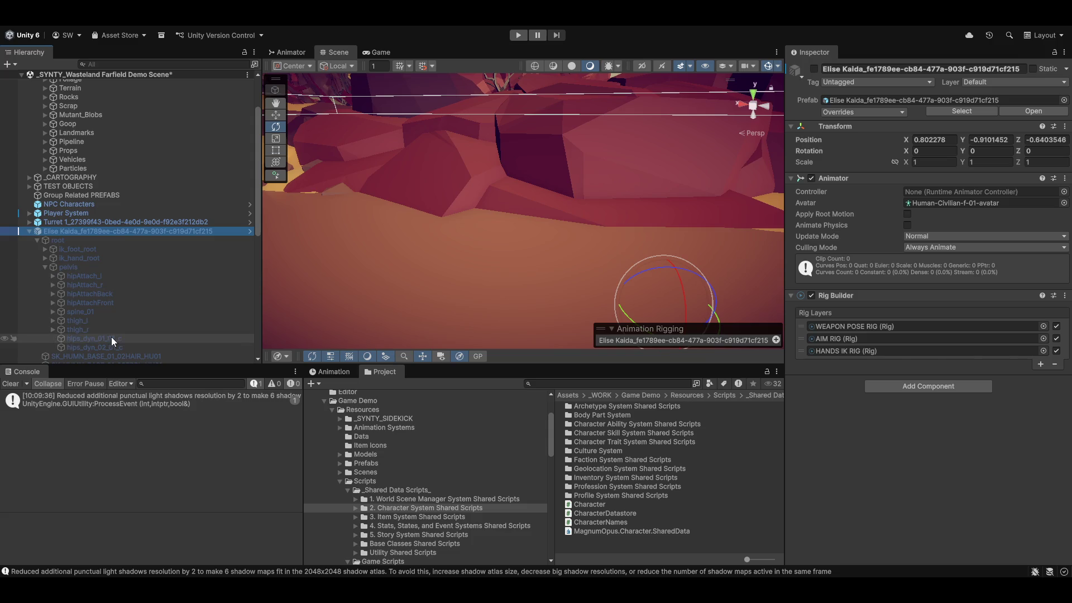
{"action": "scroll", "coordinate": [111, 336], "scroll_direction": "down", "scroll_amount": 2}
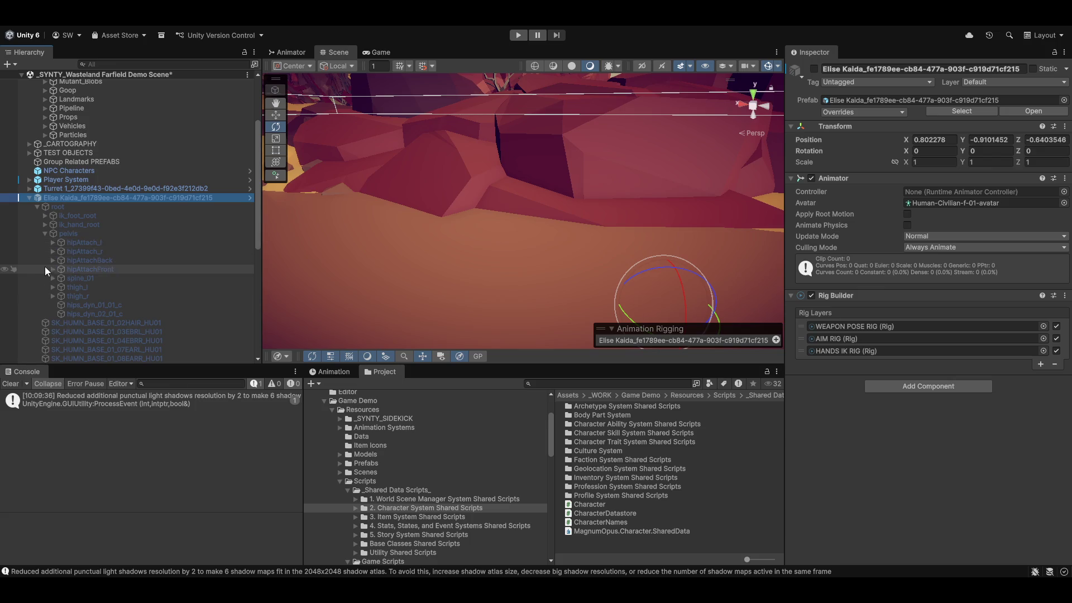
{"action": "left_click", "coordinate": [53, 278]}
{"action": "left_click", "coordinate": [64, 286]}
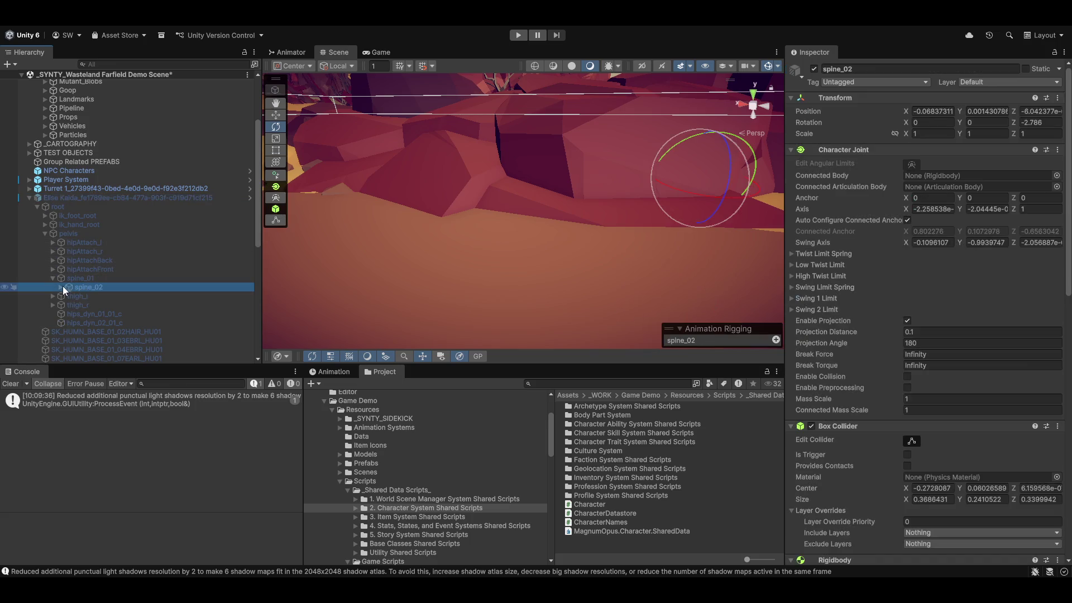
{"action": "left_click", "coordinate": [61, 287]}
{"action": "left_click", "coordinate": [68, 296]}
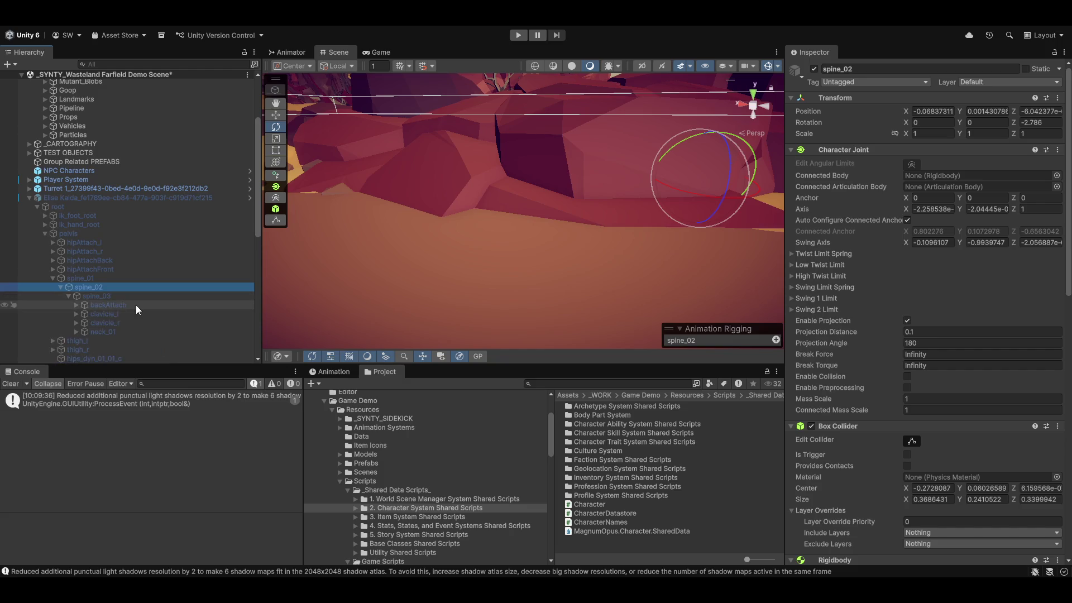
{"action": "left_click", "coordinate": [96, 306]}
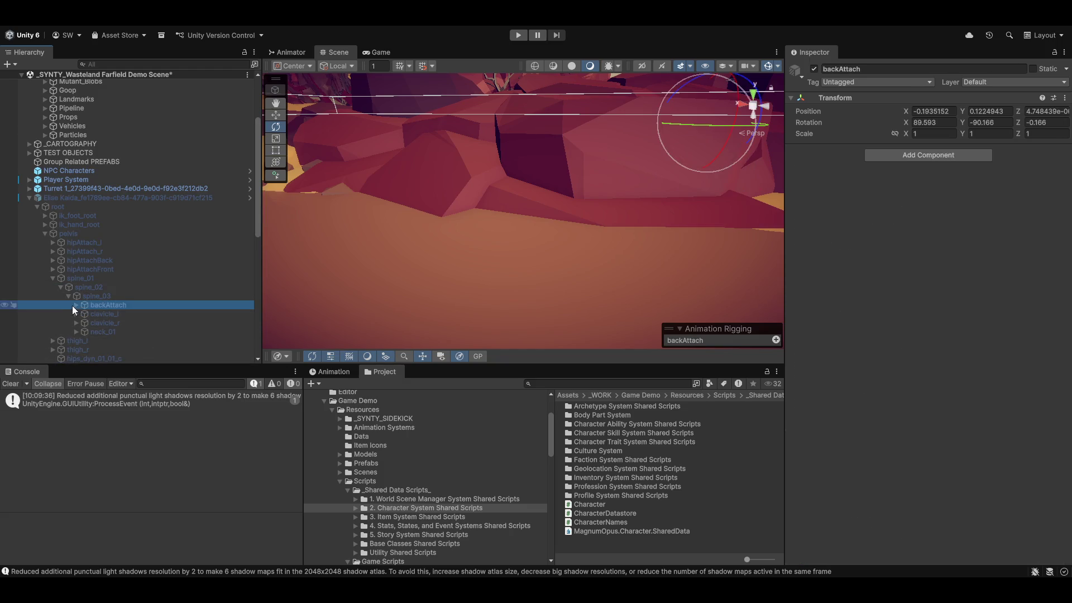
{"action": "left_click", "coordinate": [75, 304]}
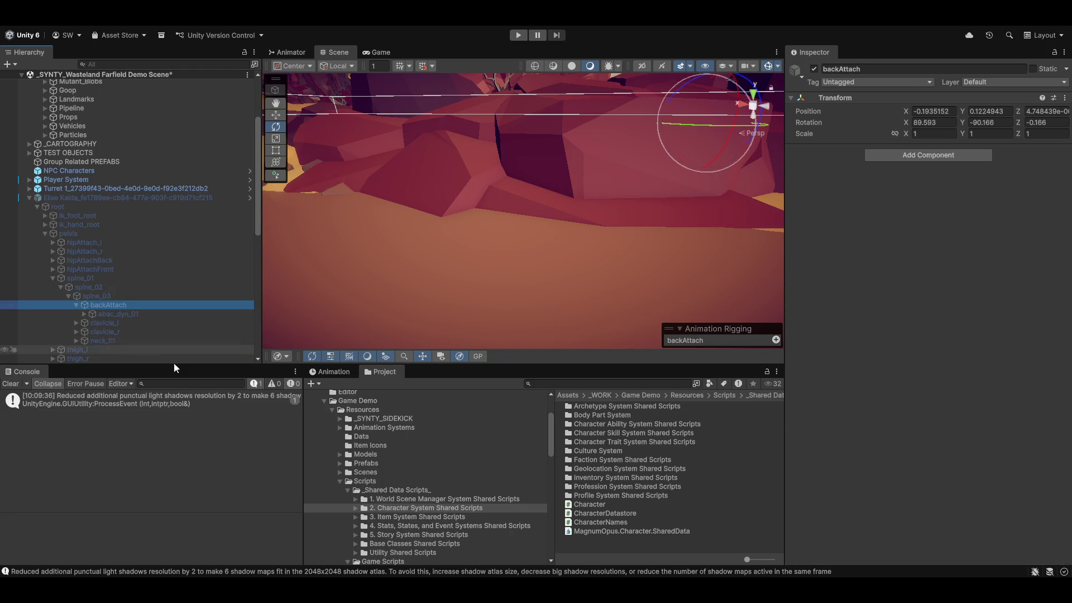
{"action": "left_click", "coordinate": [84, 314]}
{"action": "left_click", "coordinate": [112, 323]}
{"action": "left_click", "coordinate": [92, 323]}
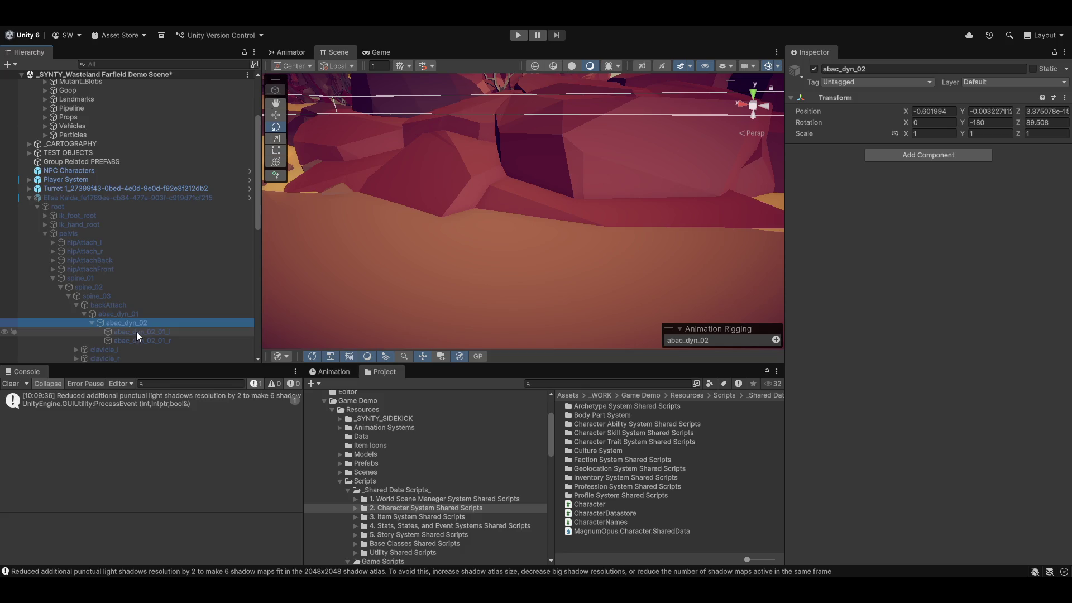
- Enable the character in the scene and frame the view on the abac_dyn_02_01_l bone
{"action": "left_click", "coordinate": [66, 197]}
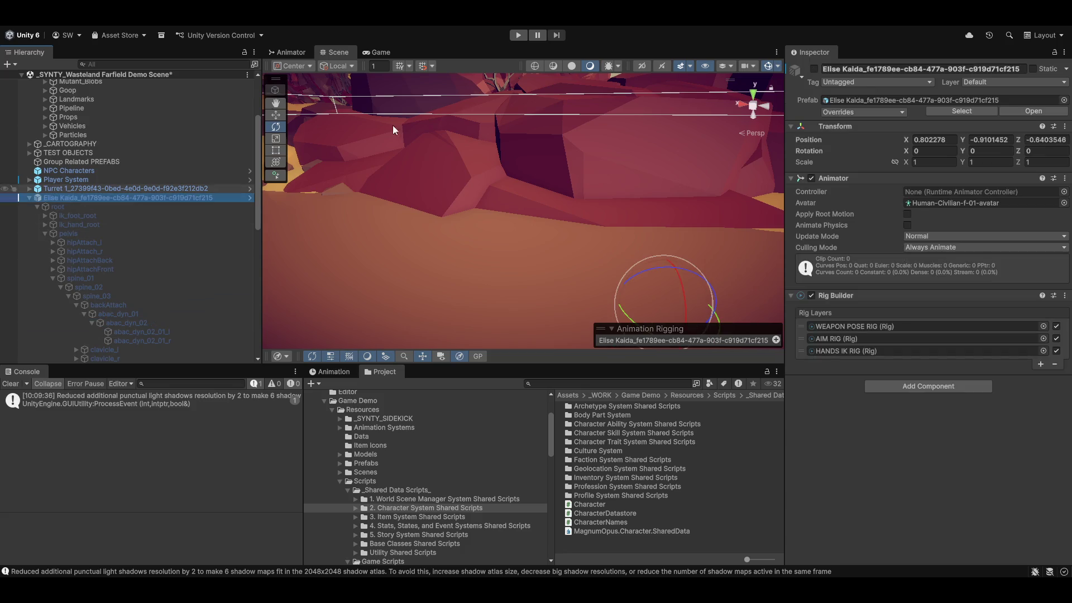
{"action": "left_click", "coordinate": [814, 69]}
{"action": "left_click", "coordinate": [141, 331]}
{"action": "key", "text": "q"}
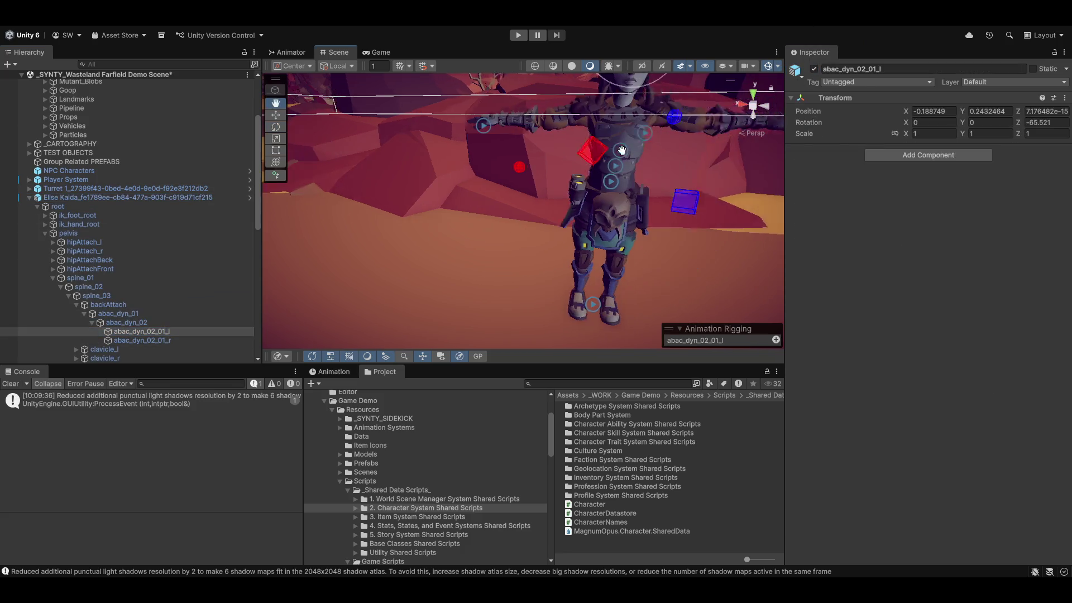
{"action": "key", "text": "e"}
{"action": "key", "text": "f"}
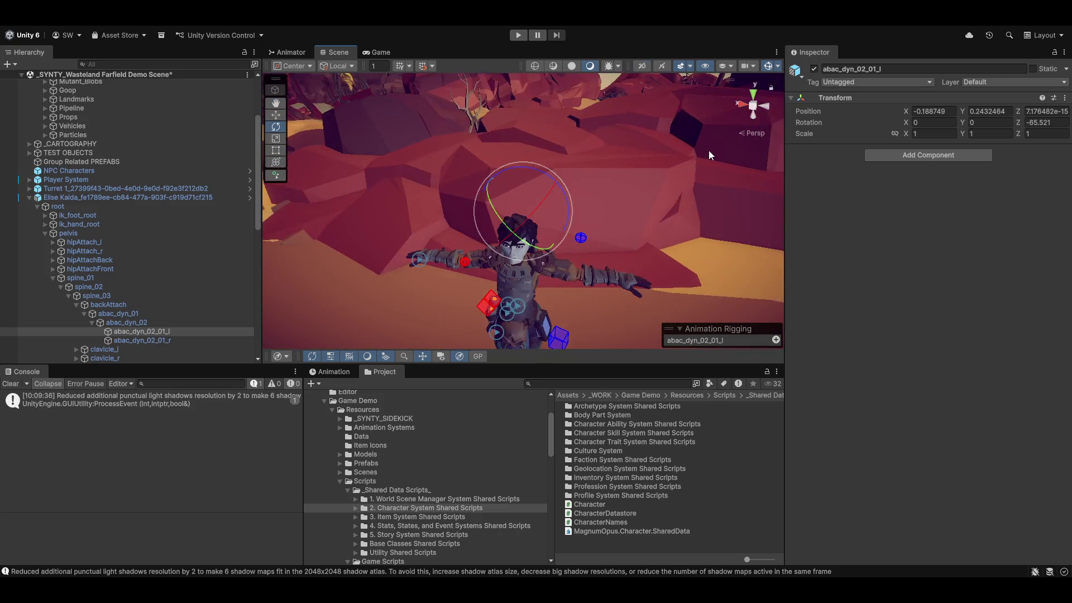
{"action": "left_click_drag", "start_coordinate": [540, 235], "coordinate": [461, 238]}
{"action": "key", "text": "f"}
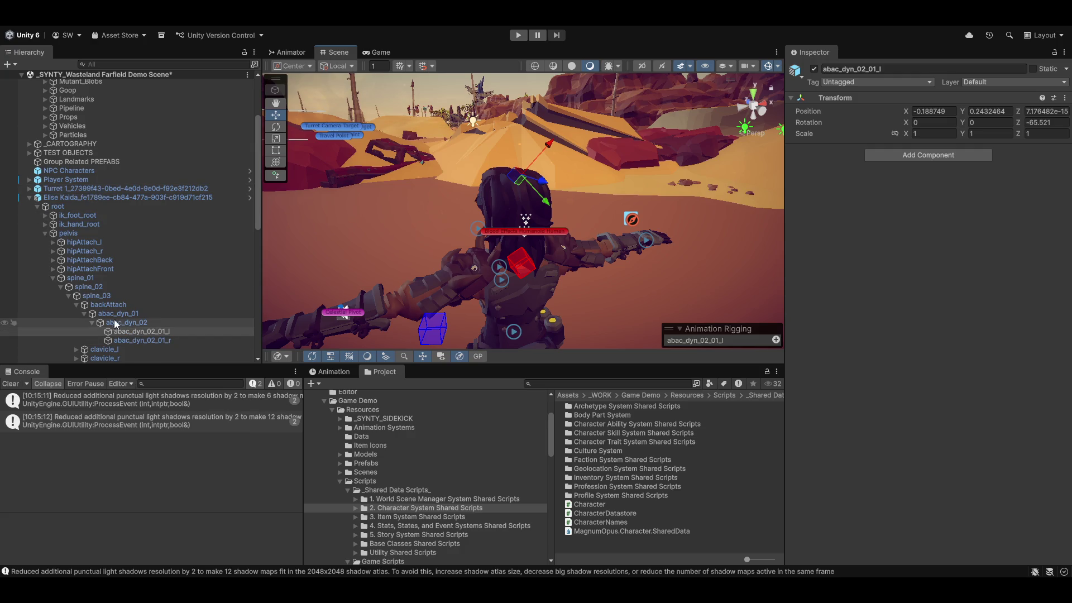
- Select the backAttach bone and orbit to view it from the character's back
{"action": "left_click", "coordinate": [104, 305]}
{"action": "mouse_move", "coordinate": [655, 195]}
{"action": "left_mouse_down"}
{"action": "mouse_move", "coordinate": [560, 244]}
{"action": "mouse_move", "coordinate": [262, 282]}
{"action": "left_mouse_up"}
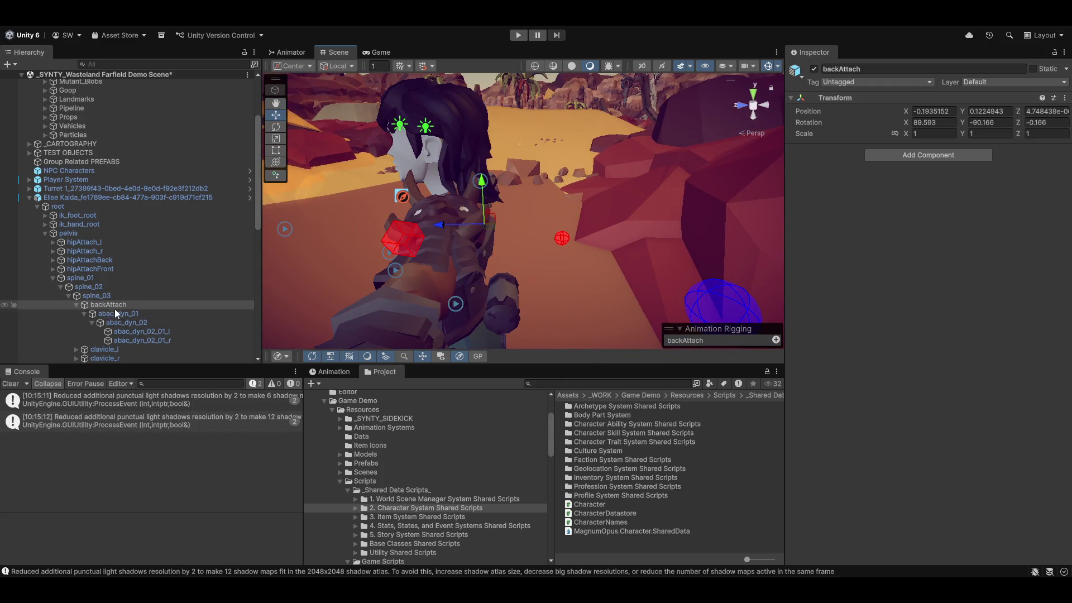
{"action": "scroll", "coordinate": [115, 308], "scroll_direction": "down", "scroll_amount": 3}
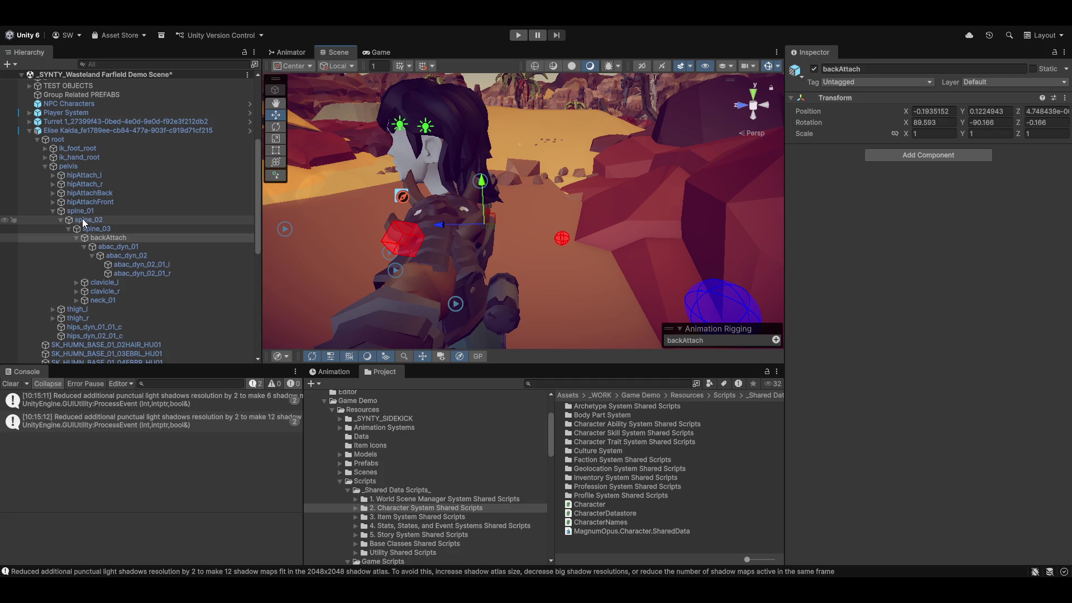
{"action": "mouse_move", "coordinate": [312, 240]}
{"action": "left_mouse_down"}
{"action": "mouse_move", "coordinate": [391, 229]}
{"action": "mouse_move", "coordinate": [380, 226]}
{"action": "mouse_move", "coordinate": [608, 263]}
{"action": "mouse_move", "coordinate": [448, 296]}
{"action": "mouse_move", "coordinate": [425, 209]}
{"action": "left_mouse_up"}
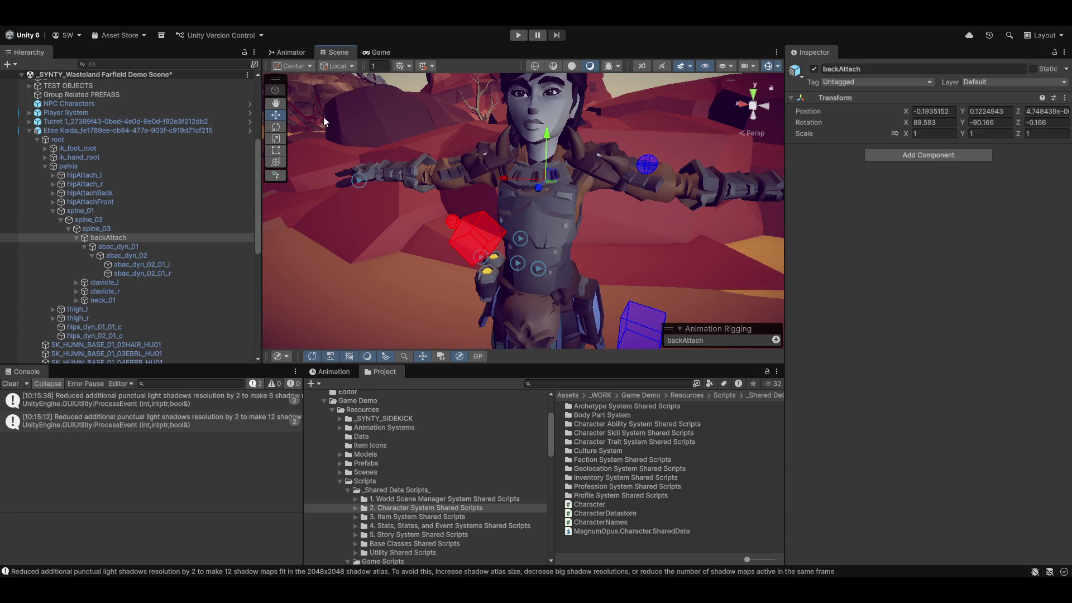
- Launch the archetype editor and add a new body part named Spine_03
{"action": "left_click", "coordinate": [351, 26]}
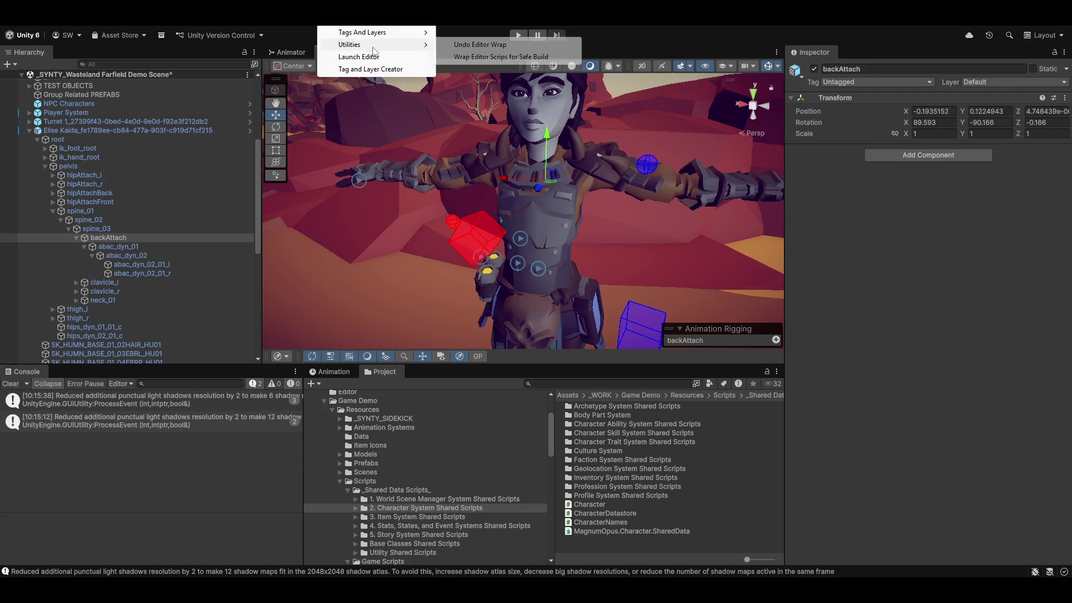
{"action": "left_click", "coordinate": [359, 57]}
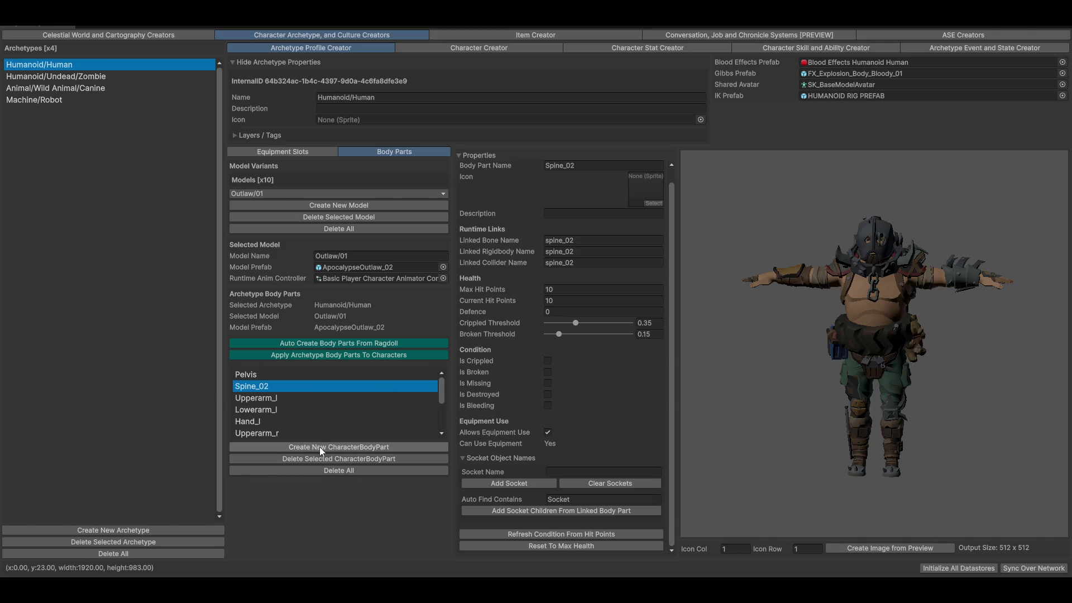
{"action": "left_click", "coordinate": [360, 447]}
{"action": "left_click", "coordinate": [619, 166]}
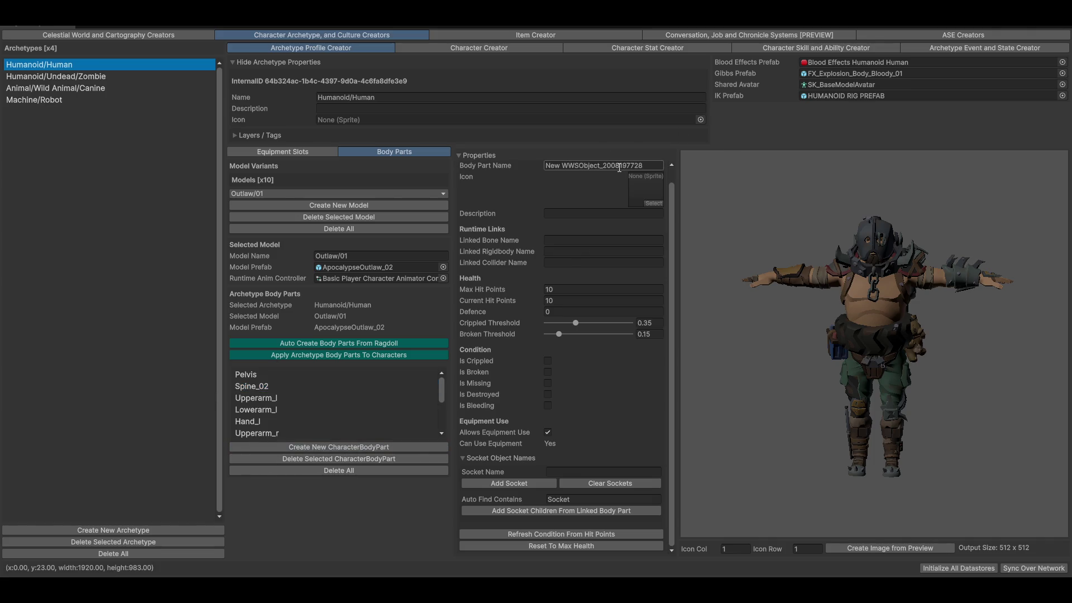
{"action": "type", "text": "Spaine"}
{"action": "key", "text": "BackSpace"}
{"action": "key", "text": "BackSpace"}
{"action": "key", "text": "BackSpace"}
{"action": "type", "text": "ine_"}
{"action": "type", "text": "03"}
{"action": "key", "text": "Tab"}
- Rename the new body part to Backpack and select it in the list
{"action": "left_click", "coordinate": [614, 164]}
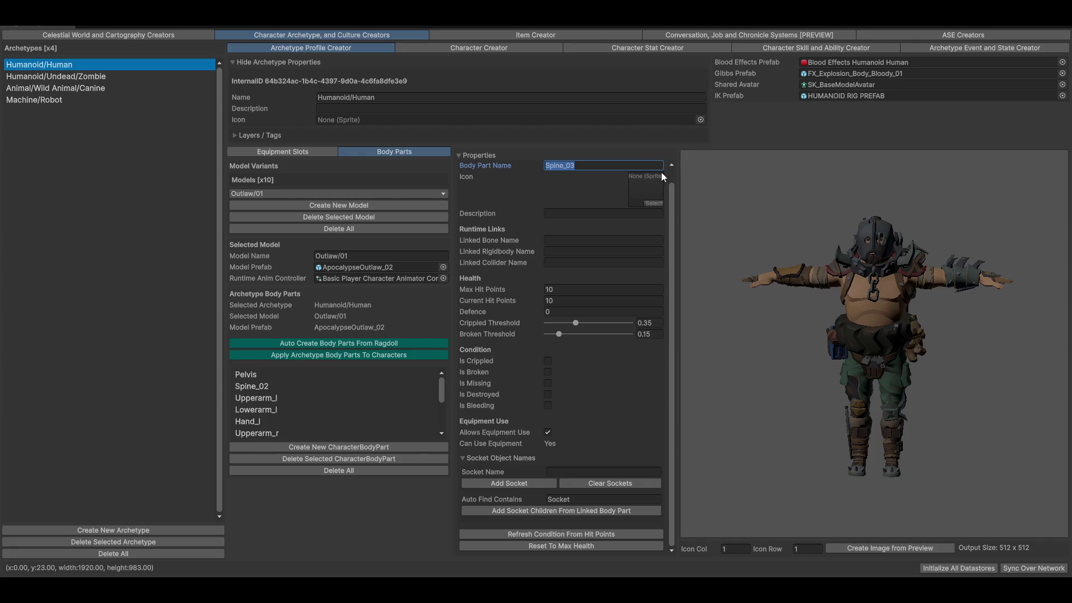
{"action": "key", "text": "BackSpace"}
{"action": "type", "text": "Back"}
{"action": "type", "text": "pack"}
{"action": "scroll", "coordinate": [310, 421], "scroll_direction": "down", "scroll_amount": 5}
{"action": "left_click", "coordinate": [306, 430]}
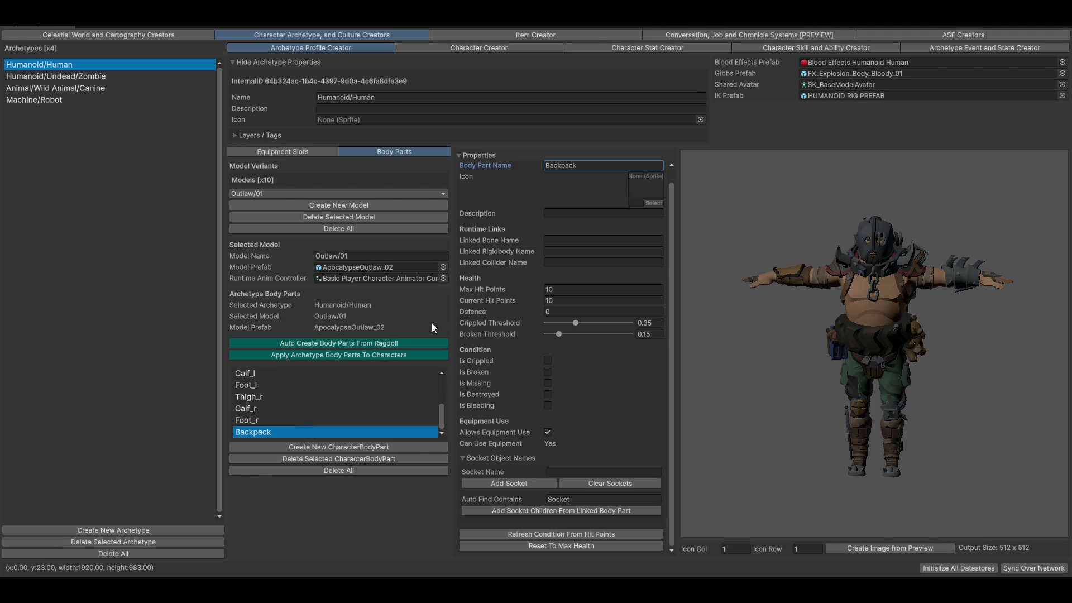
- Shorten the body part name from Backpack to Back and set Linked Bone Name to spine_03
{"action": "left_click", "coordinate": [604, 166]}
{"action": "left_click", "coordinate": [604, 166]}
{"action": "key", "text": "BackSpace"}
{"action": "key", "text": "BackSpace"}
{"action": "key", "text": "BackSpace"}
{"action": "left_click", "coordinate": [590, 241]}
{"action": "left_click", "coordinate": [588, 241]}
{"action": "type", "text": "spine_03"}
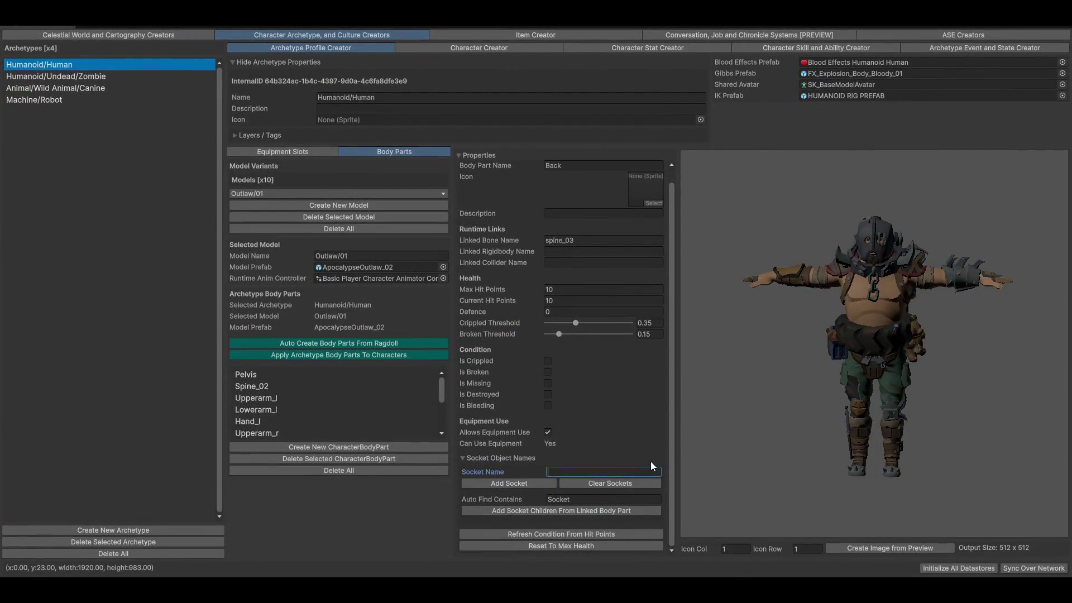
- Add a backAttach socket to the Back body part, then open the Backpack slot's linked body part choices
{"action": "type", "text": "back"}
{"action": "type", "text": "attach"}
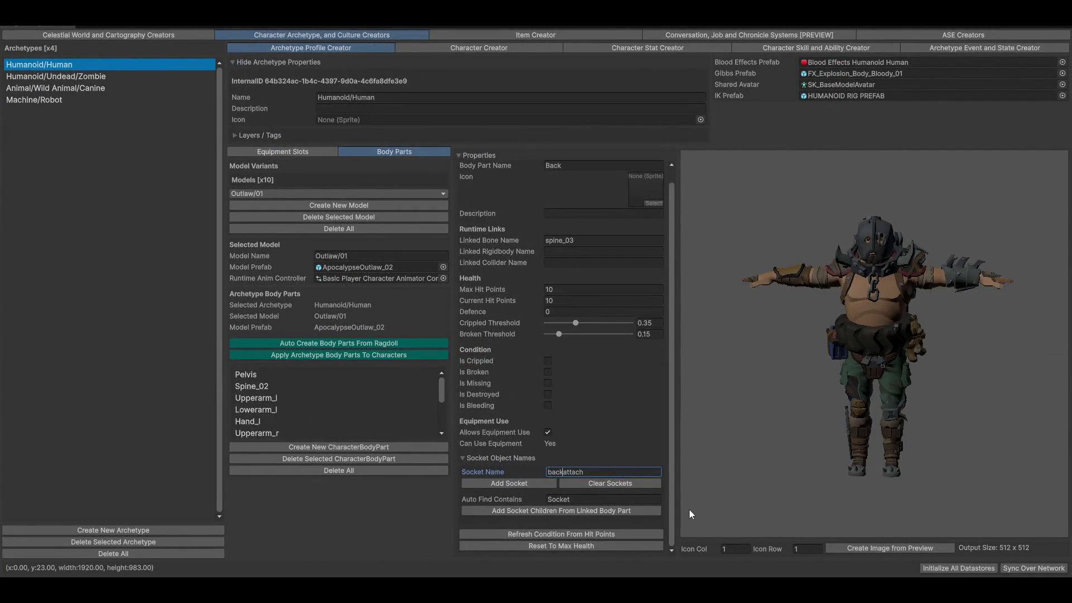
{"action": "key", "text": "Delete"}
{"action": "type", "text": "A"}
{"action": "left_click", "coordinate": [496, 481]}
{"action": "scroll", "coordinate": [519, 535], "scroll_direction": "down", "scroll_amount": 2}
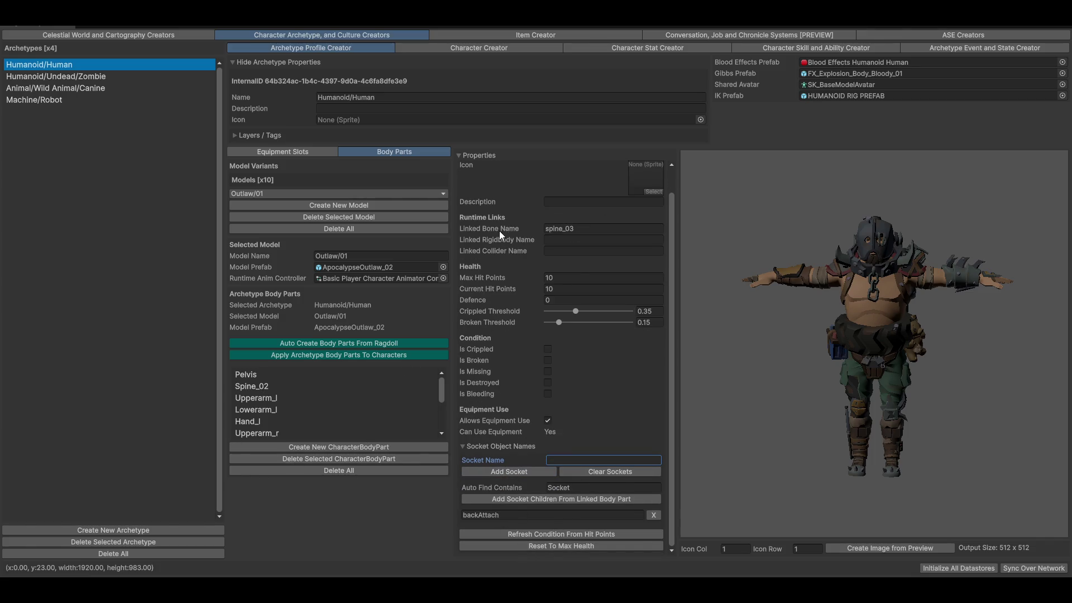
{"action": "scroll", "coordinate": [535, 237], "scroll_direction": "up", "scroll_amount": 2}
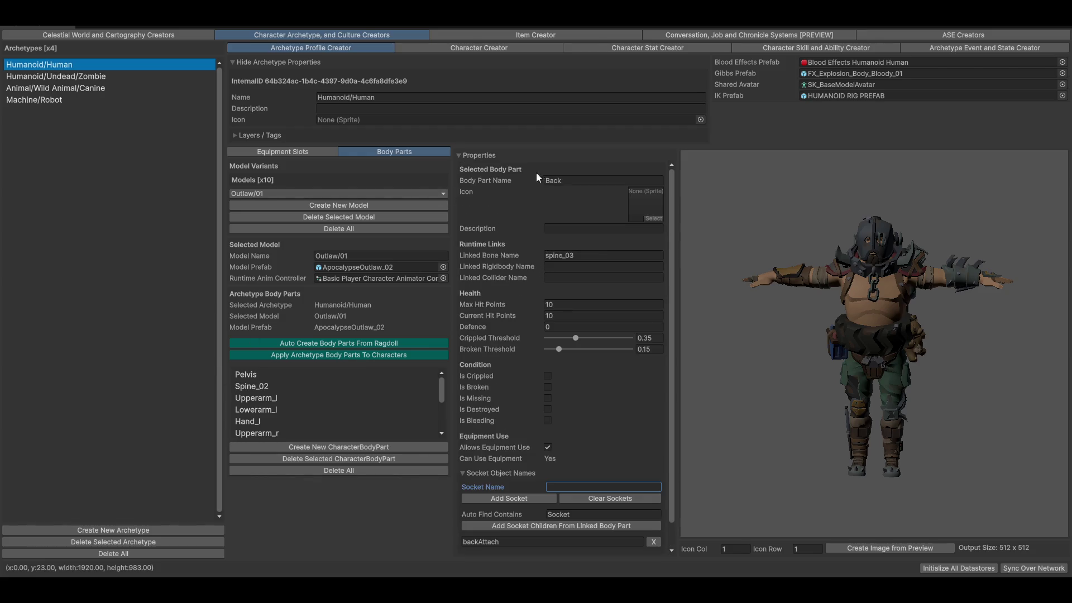
{"action": "left_click", "coordinate": [304, 149]}
{"action": "left_click", "coordinate": [578, 193]}
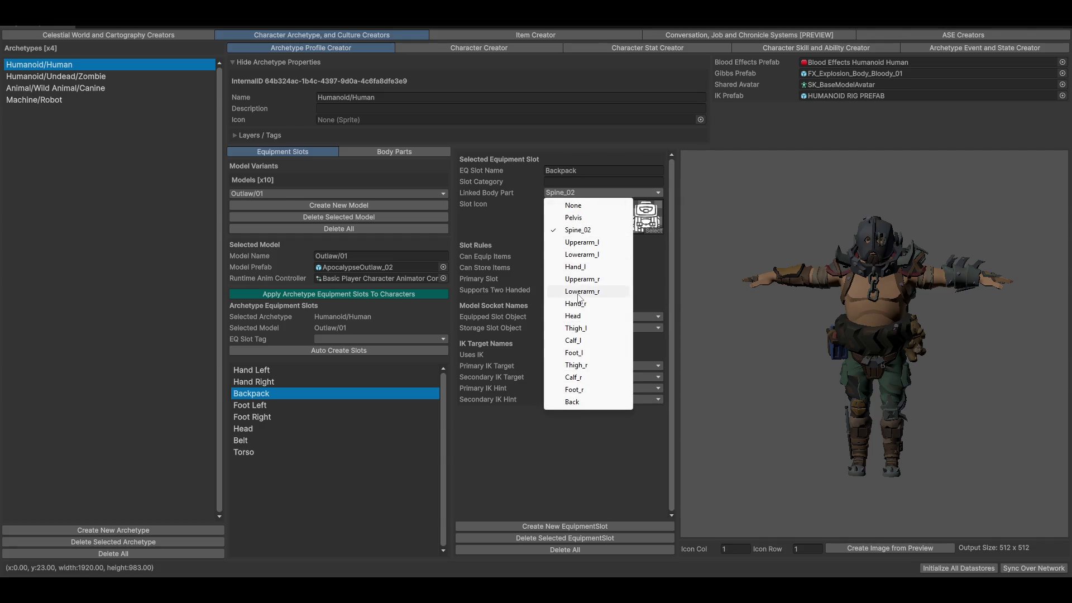
- Link Backpack to Back, with backAttach as storage and equipped socket and primary IK target None
{"action": "left_click", "coordinate": [572, 402]}
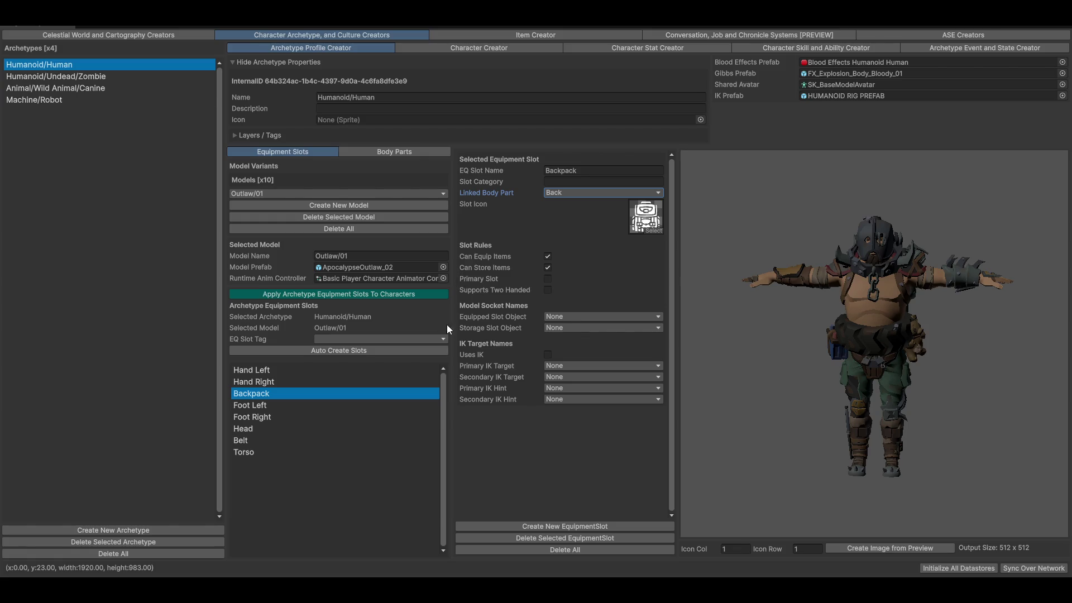
{"action": "left_click", "coordinate": [582, 316]}
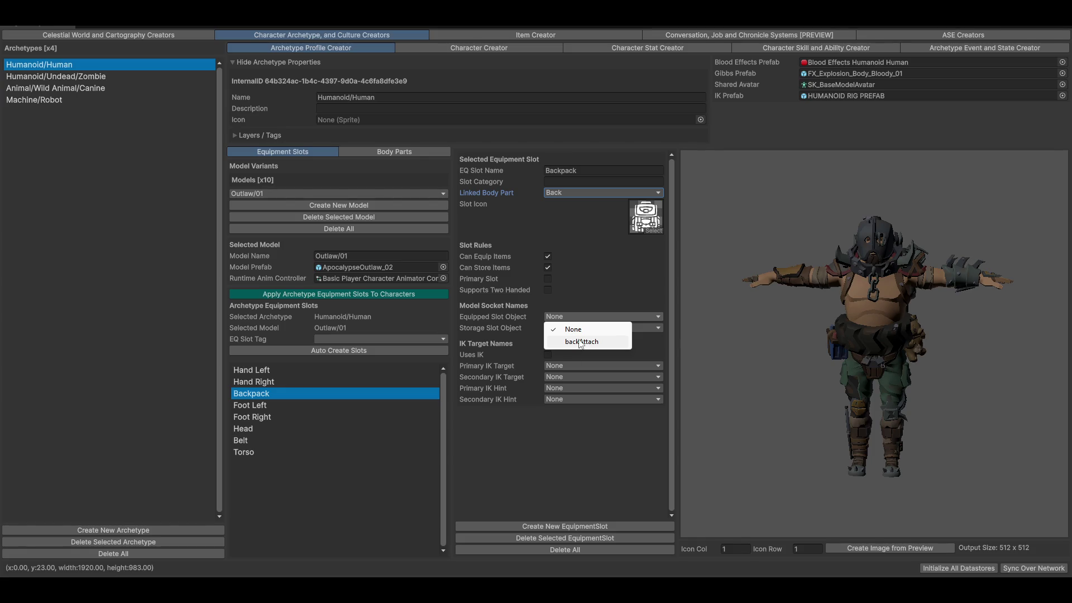
{"action": "left_click", "coordinate": [476, 322]}
{"action": "left_click", "coordinate": [569, 328]}
{"action": "left_click", "coordinate": [592, 353]}
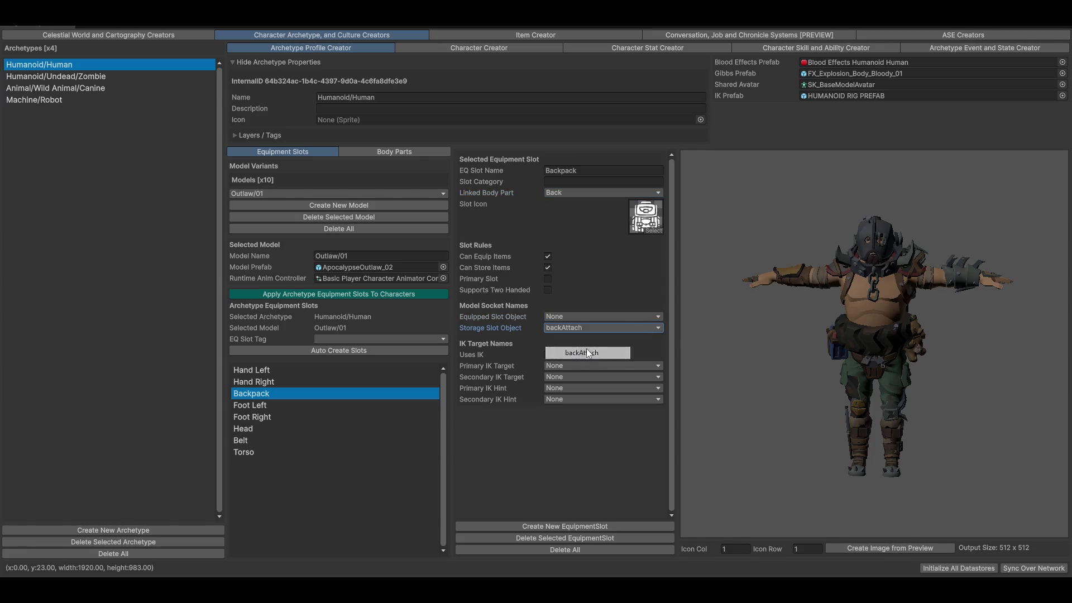
{"action": "left_click", "coordinate": [570, 316]}
{"action": "left_click", "coordinate": [622, 342]}
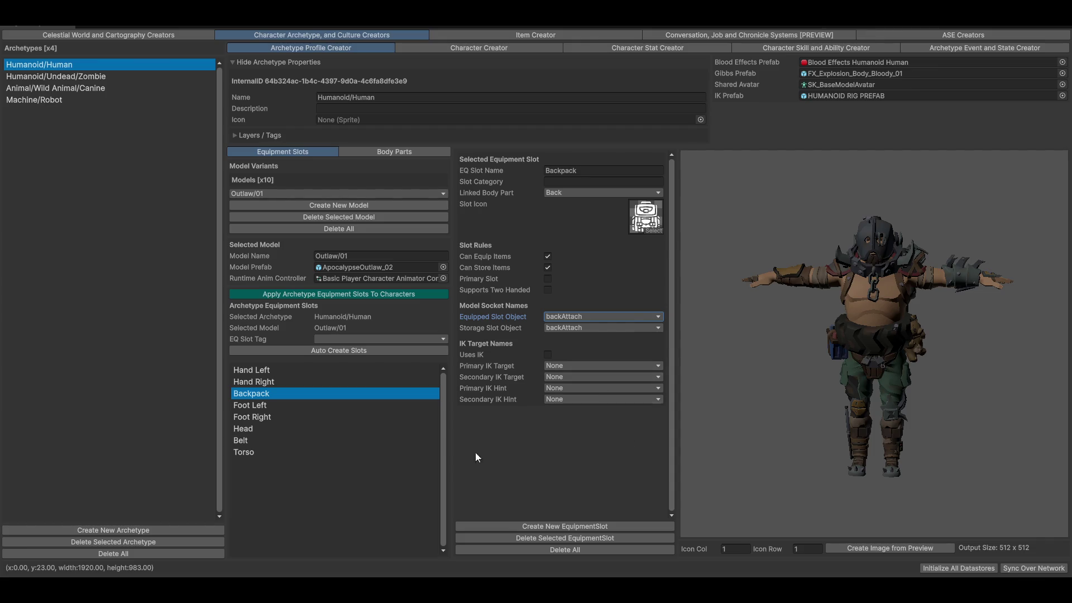
{"action": "left_click", "coordinate": [557, 368]}
{"action": "left_click", "coordinate": [569, 421]}
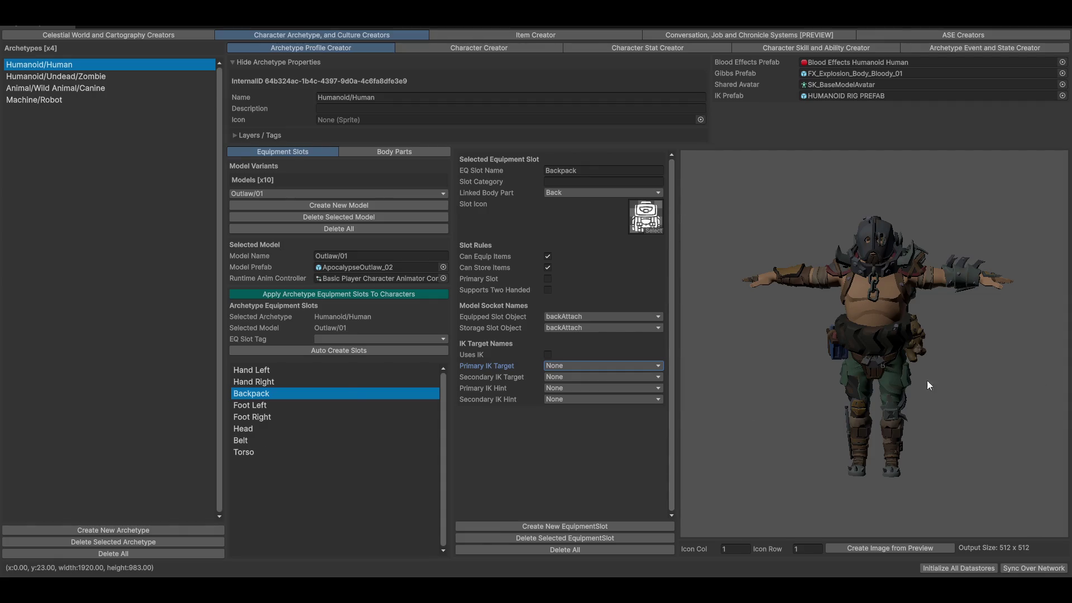
- Compare the Torso, Belt and Hand Left slots and check Belt's storage socket choices
{"action": "left_click", "coordinate": [256, 451]}
{"action": "left_click", "coordinate": [249, 442]}
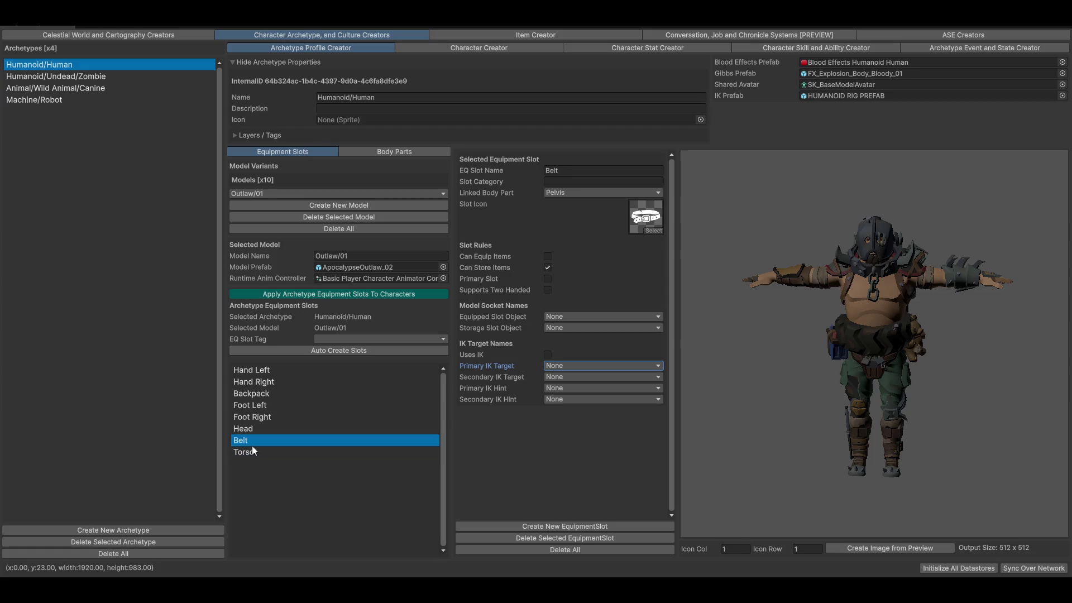
{"action": "left_click", "coordinate": [263, 369]}
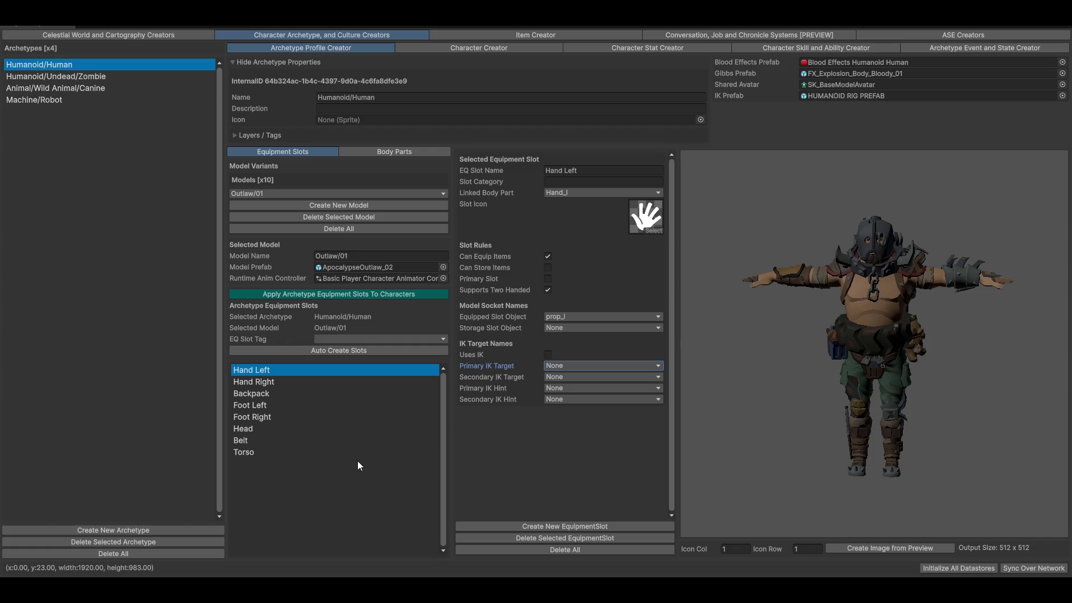
{"action": "left_click", "coordinate": [262, 438]}
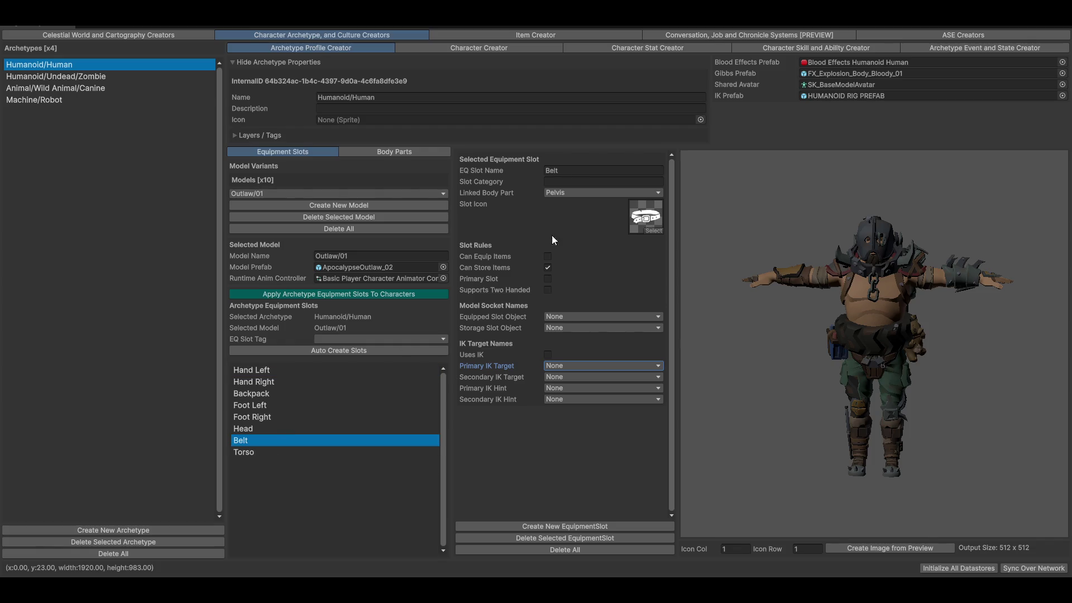
{"action": "left_click", "coordinate": [565, 327]}
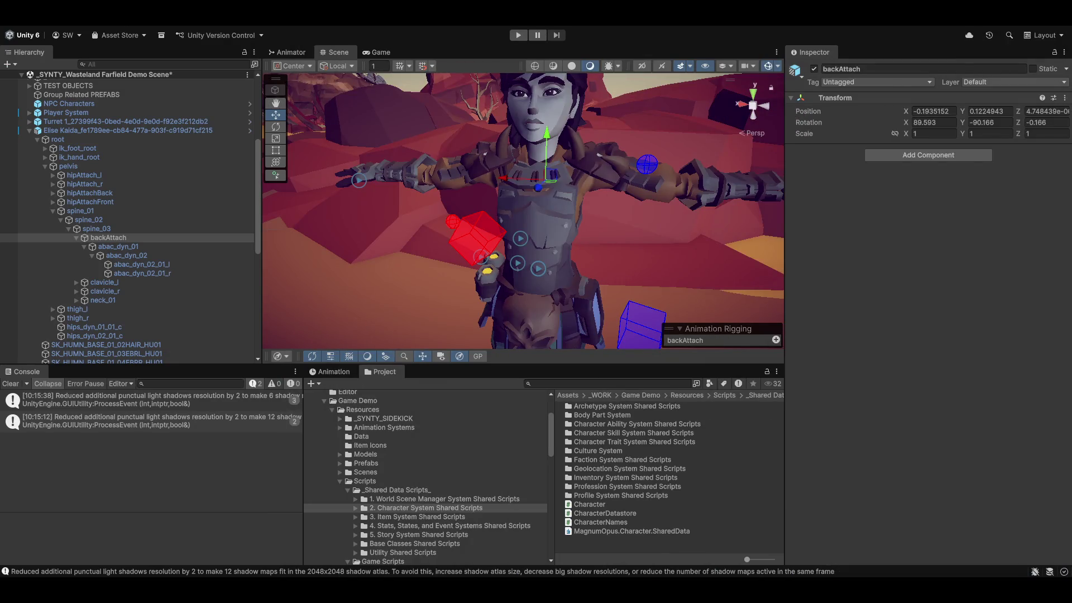
- Expand MANAGERS > UI Manager > Main UI Container > Canvas in the Hierarchy
{"action": "left_click", "coordinate": [342, 25]}
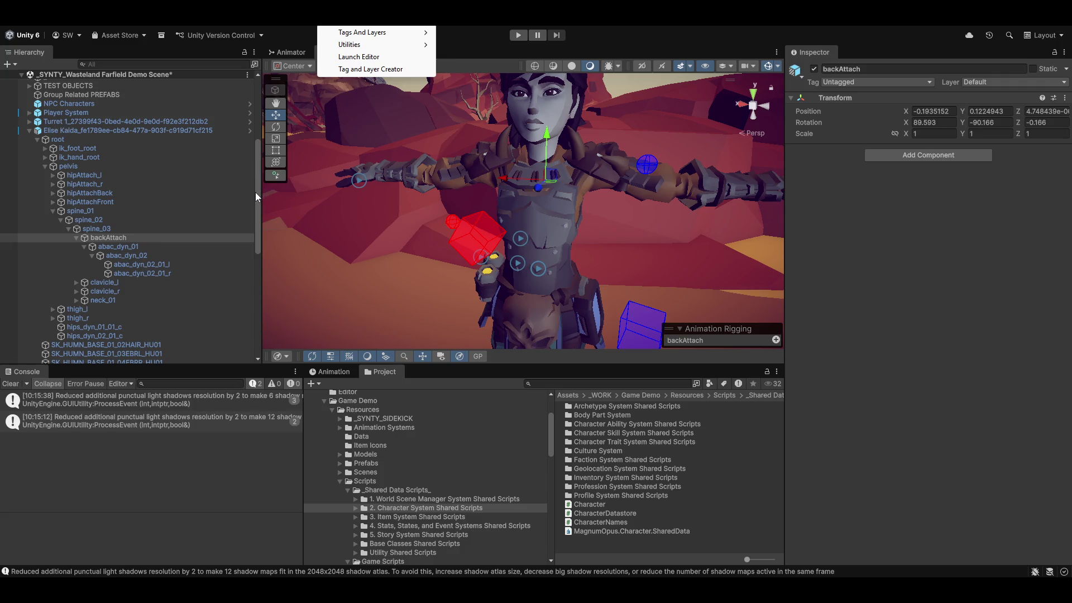
{"action": "left_click_drag", "start_coordinate": [256, 192], "coordinate": [258, 74]}
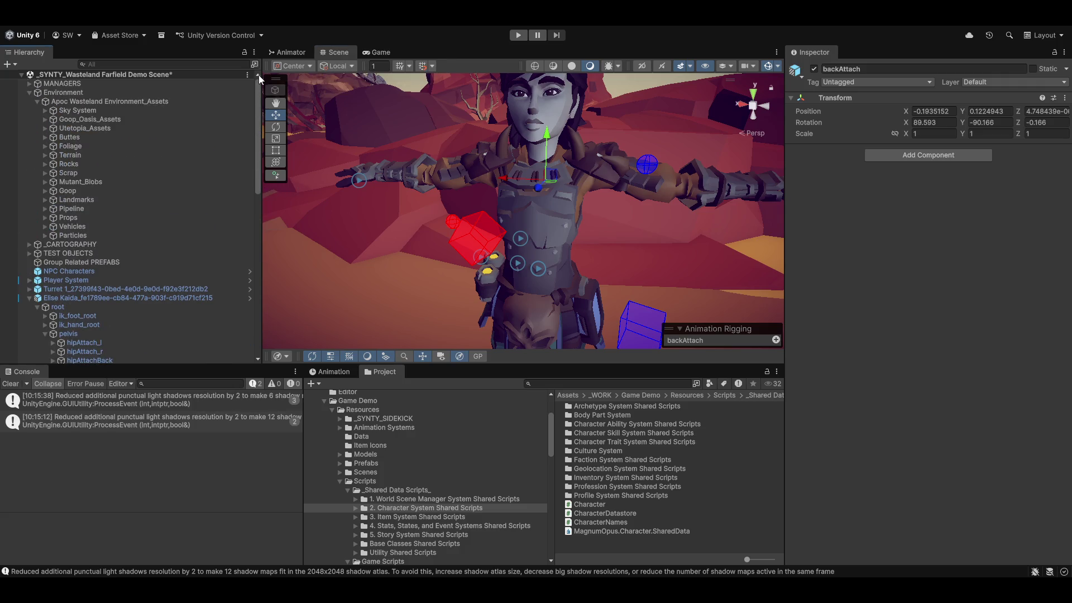
{"action": "left_click", "coordinate": [29, 93]}
{"action": "left_click", "coordinate": [29, 83]}
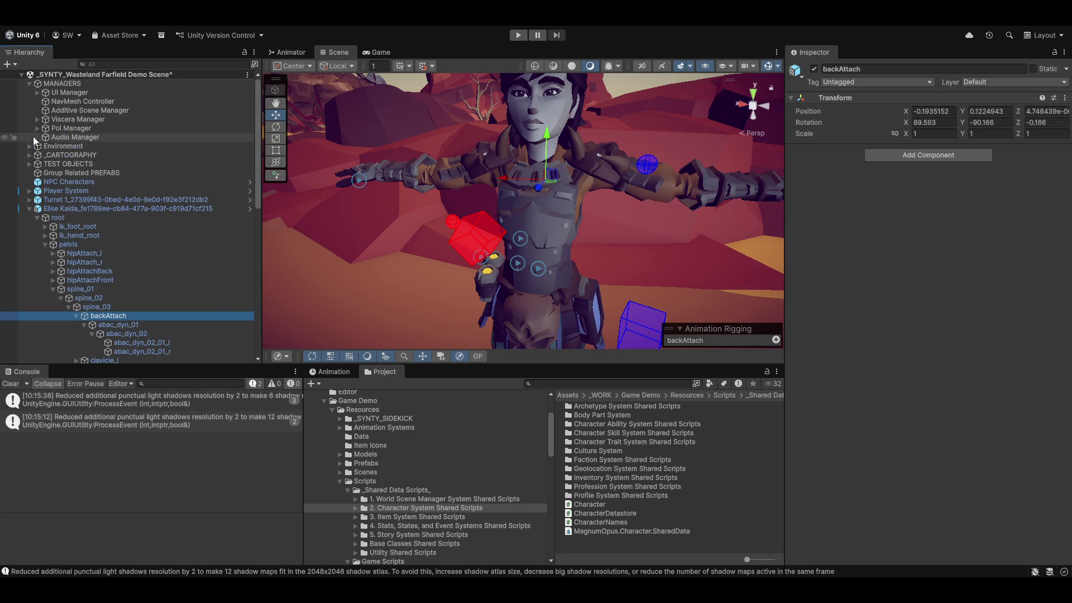
{"action": "left_click", "coordinate": [38, 92]}
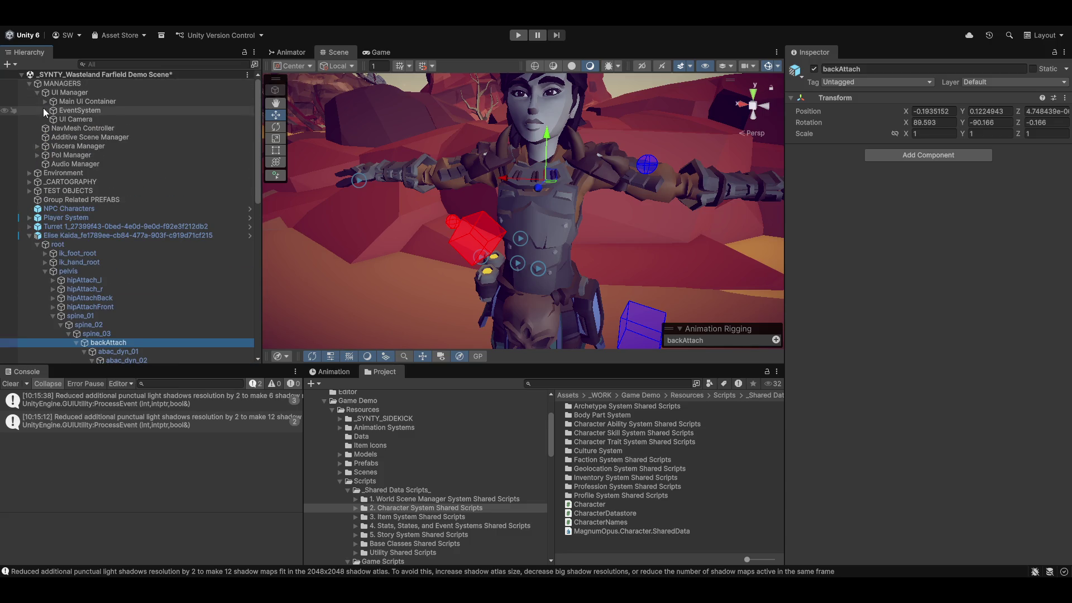
{"action": "left_click", "coordinate": [45, 101]}
{"action": "left_click", "coordinate": [53, 110]}
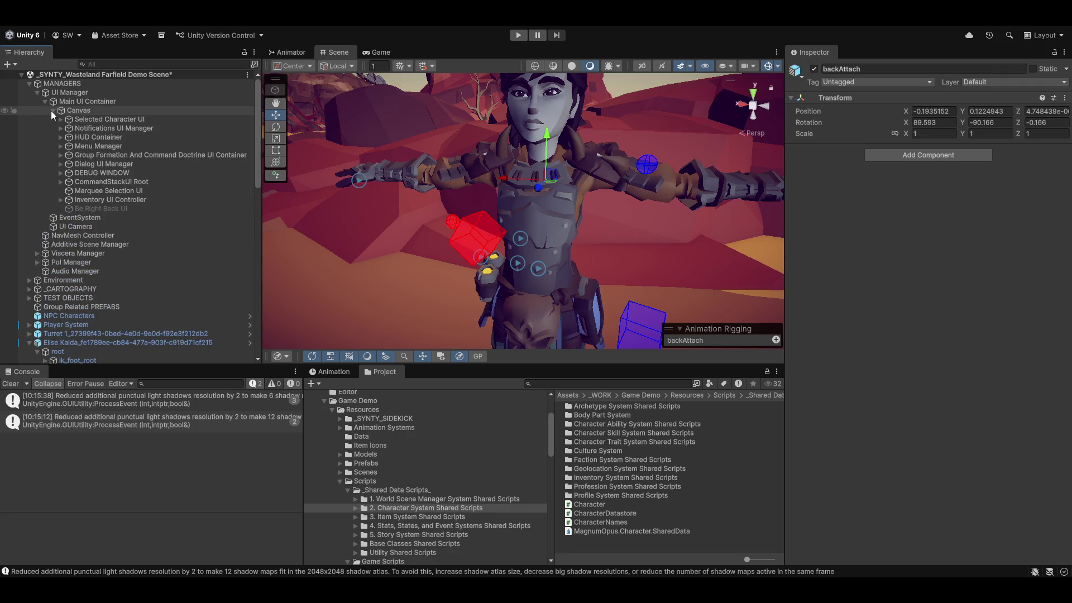
- Activate the Be Right Back UI object and view its message in the Game view
{"action": "left_click", "coordinate": [110, 209]}
{"action": "left_click", "coordinate": [814, 69]}
{"action": "left_click", "coordinate": [373, 52]}
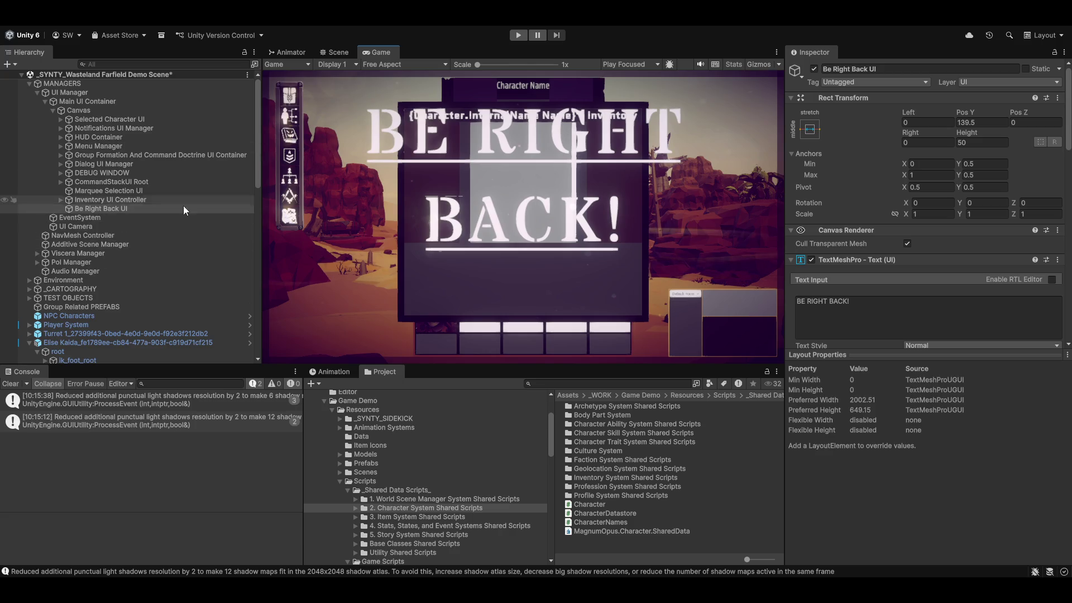
- Set the BE RIGHT BACK! text's character spacing to 9.25 and recolour it blue-violet
{"action": "scroll", "coordinate": [913, 303], "scroll_direction": "down", "scroll_amount": 5}
{"action": "left_click", "coordinate": [916, 280]}
{"action": "mouse_move", "coordinate": [988, 307]}
{"action": "left_mouse_down"}
{"action": "mouse_move", "coordinate": [1021, 278]}
{"action": "mouse_move", "coordinate": [1025, 329]}
{"action": "left_mouse_up"}
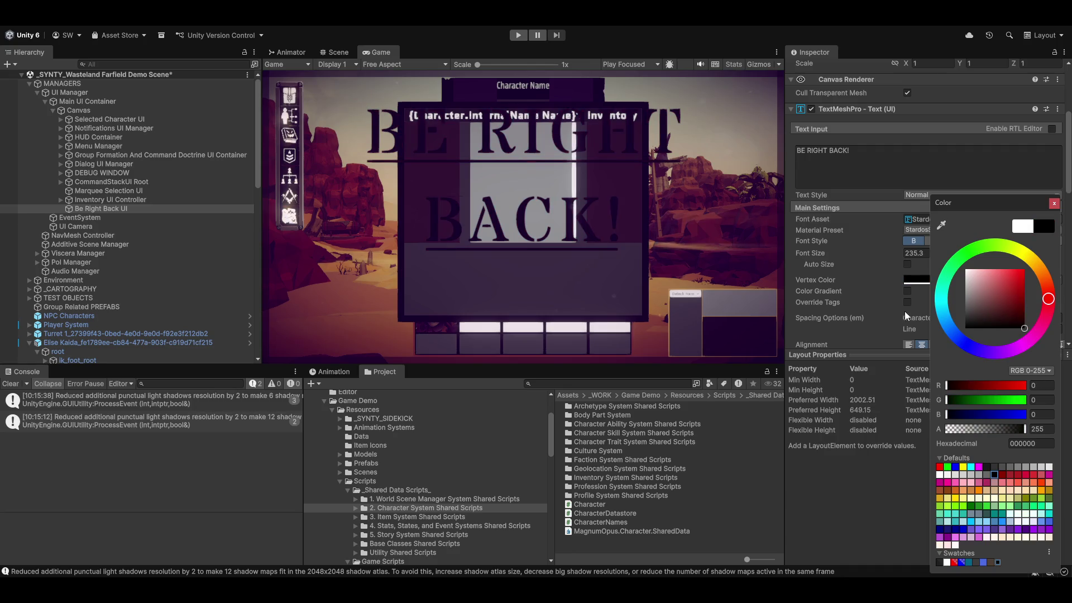
{"action": "left_click_drag", "start_coordinate": [905, 312], "coordinate": [962, 347]}
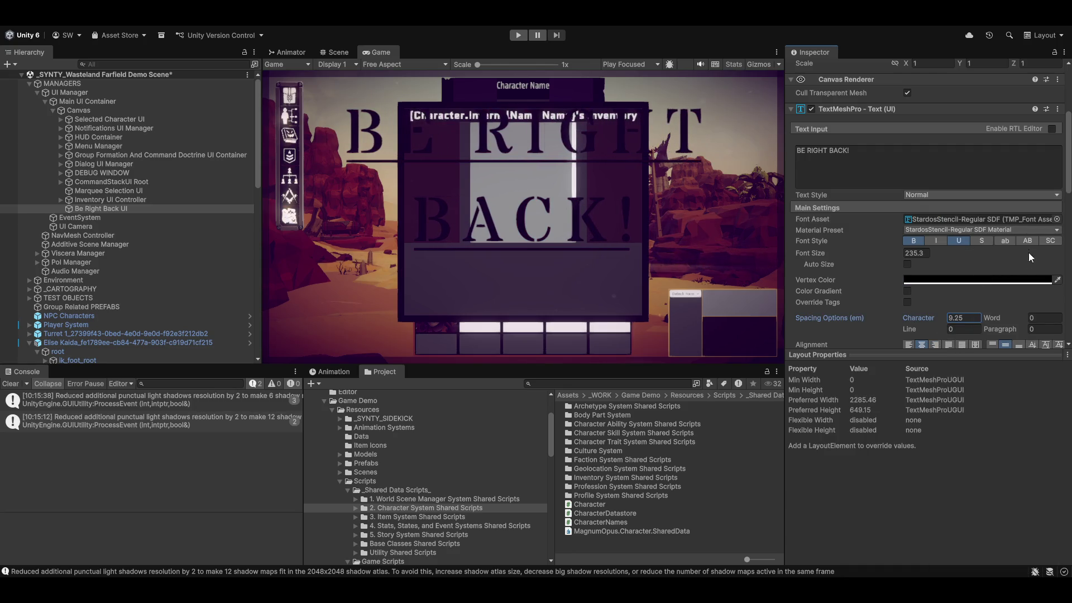
{"action": "left_click", "coordinate": [1010, 279]}
{"action": "left_click", "coordinate": [1031, 269]}
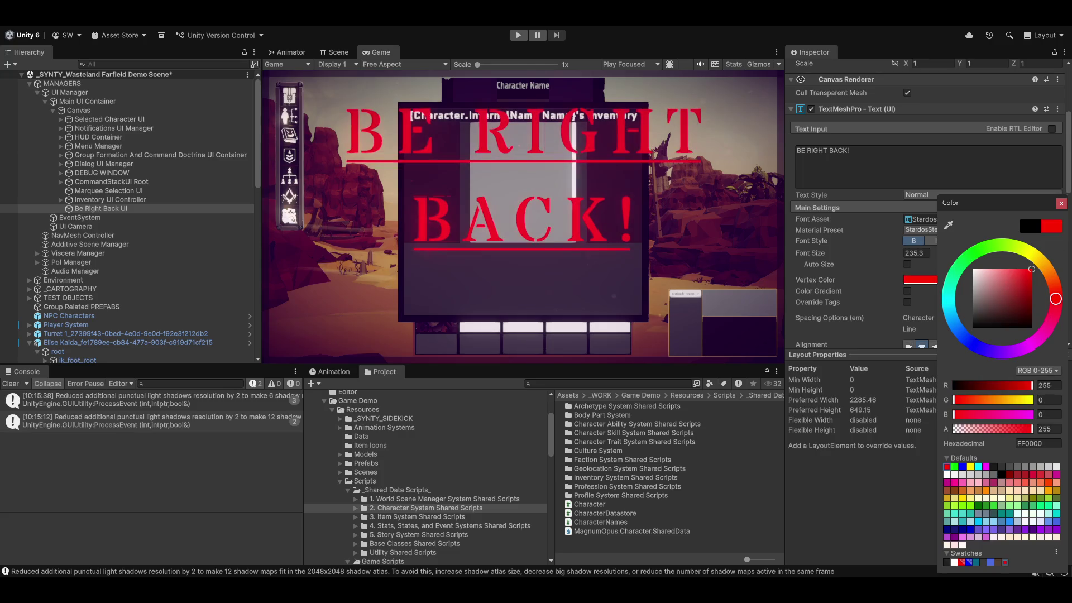
{"action": "mouse_move", "coordinate": [1055, 299]}
{"action": "left_mouse_down"}
{"action": "mouse_move", "coordinate": [1051, 328]}
{"action": "mouse_move", "coordinate": [1022, 347]}
{"action": "mouse_move", "coordinate": [988, 350]}
{"action": "mouse_move", "coordinate": [1027, 349]}
{"action": "mouse_move", "coordinate": [982, 357]}
{"action": "mouse_move", "coordinate": [957, 340]}
{"action": "mouse_move", "coordinate": [932, 285]}
{"action": "mouse_move", "coordinate": [926, 294]}
{"action": "left_mouse_up"}
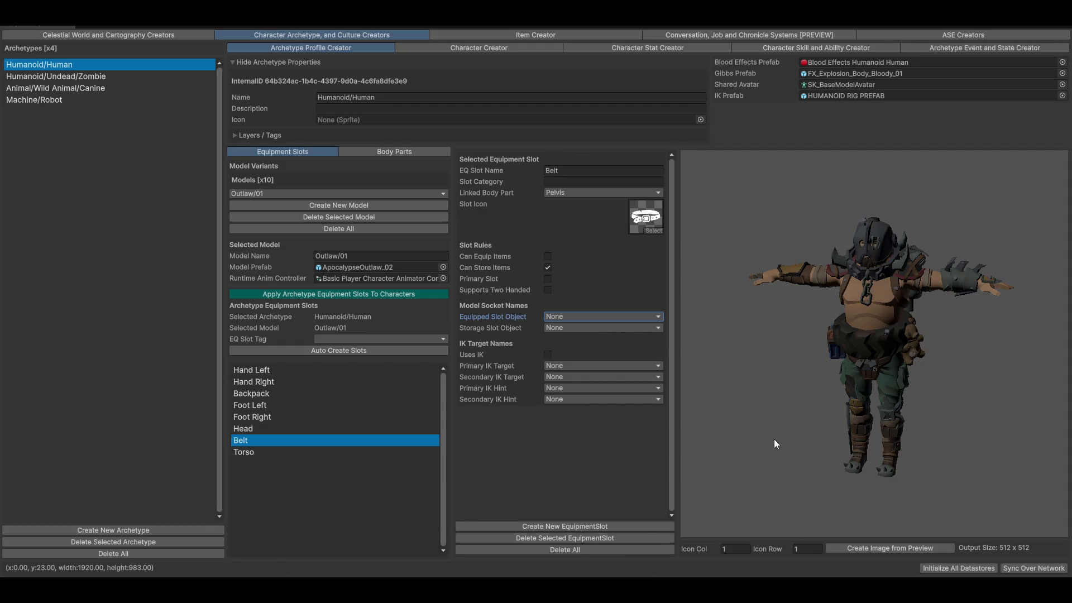
- Check the Back body part's spine_03 bone and backAttach socket, then go to the Character Creator
{"action": "left_click", "coordinate": [391, 152]}
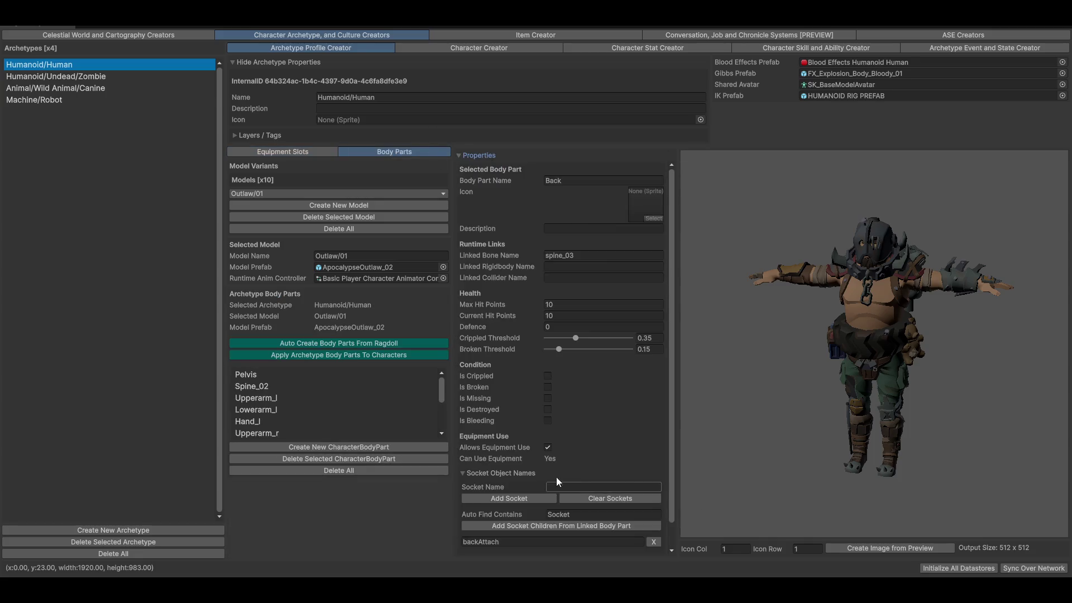
{"action": "scroll", "coordinate": [559, 312], "scroll_direction": "down", "scroll_amount": 1}
{"action": "scroll", "coordinate": [555, 371], "scroll_direction": "up", "scroll_amount": 1}
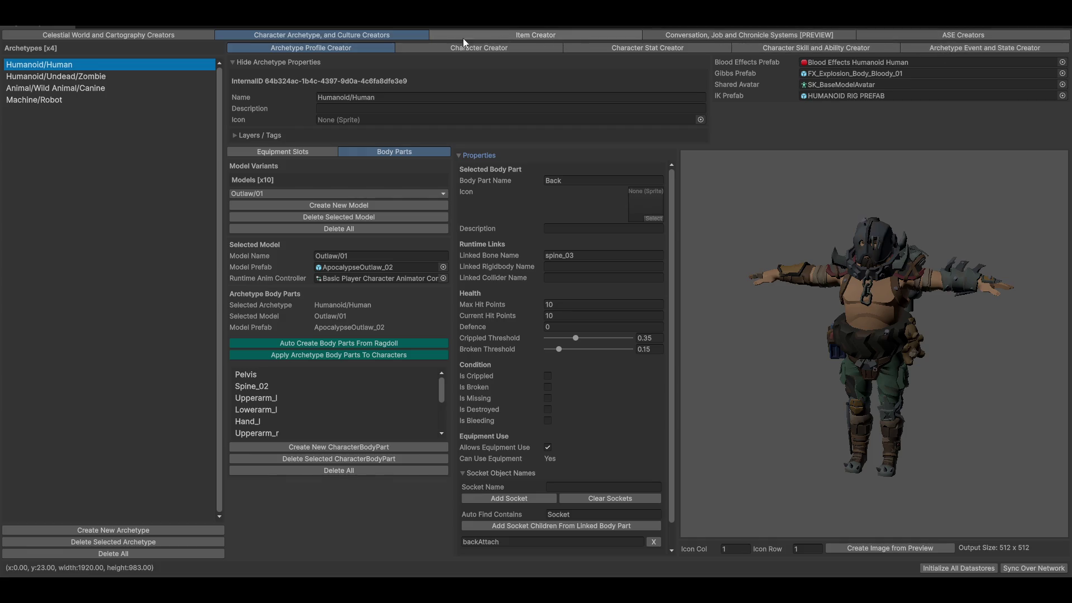
{"action": "left_click", "coordinate": [449, 49]}
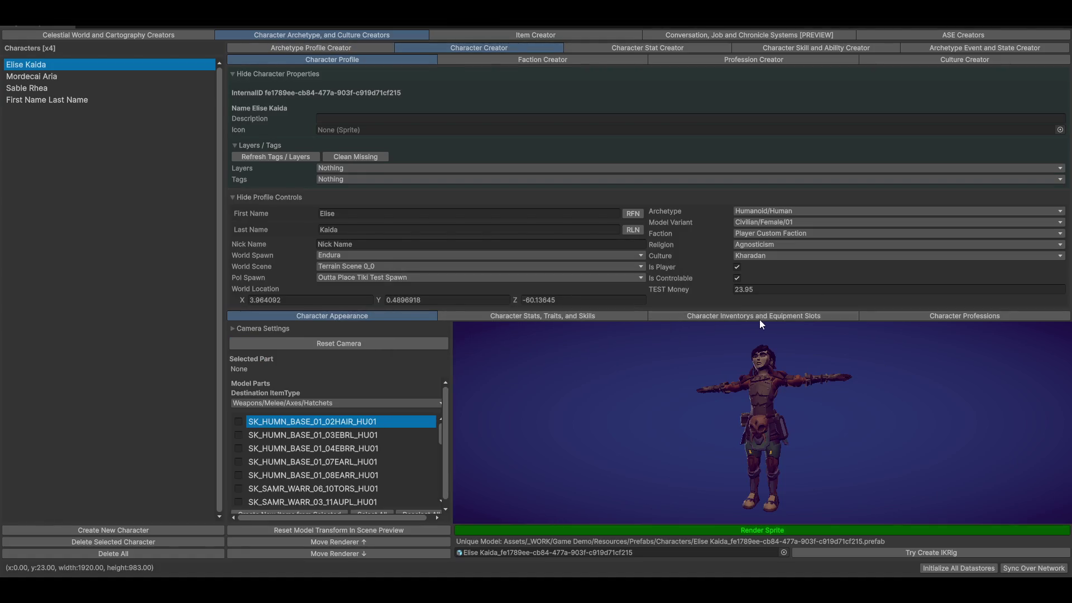
- Show the character's inventories and equipment slots and collapse the properties and profile foldouts
{"action": "left_click", "coordinate": [755, 317]}
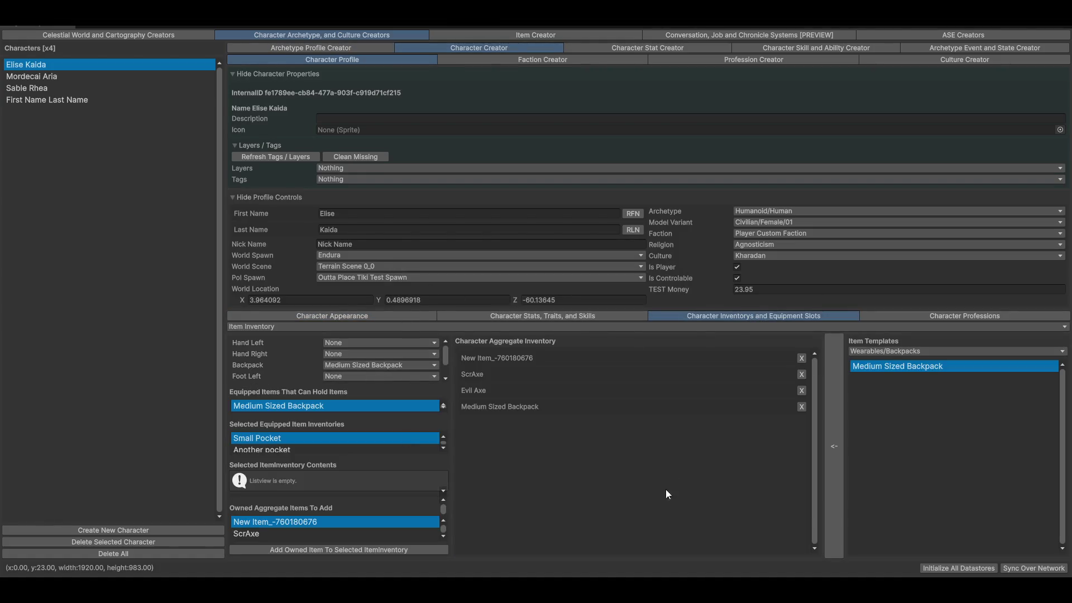
{"action": "left_click", "coordinate": [336, 522]}
{"action": "left_click", "coordinate": [309, 75]}
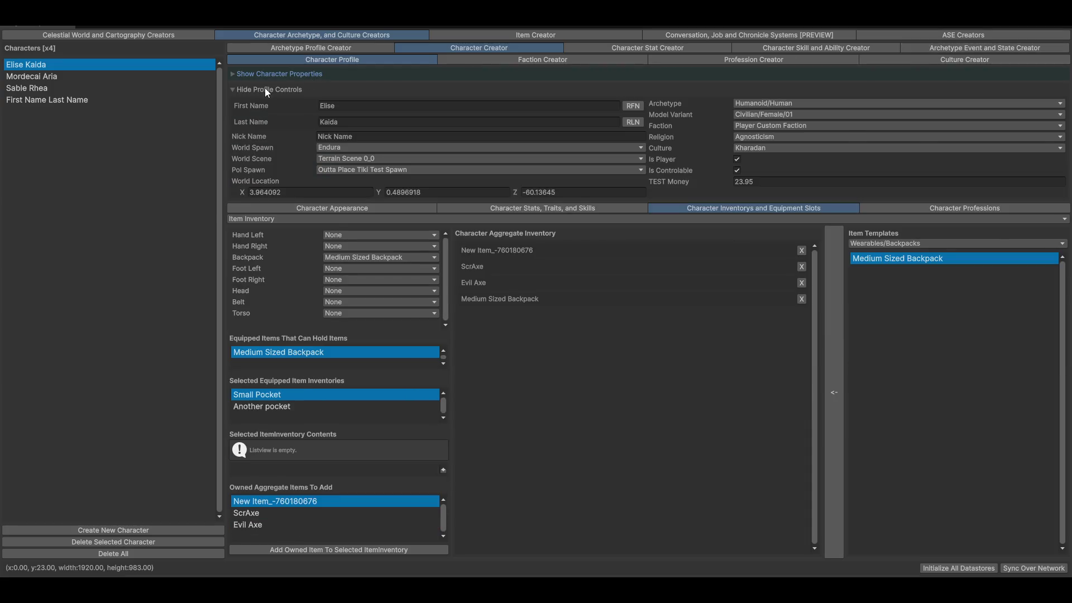
{"action": "left_click", "coordinate": [266, 91]}
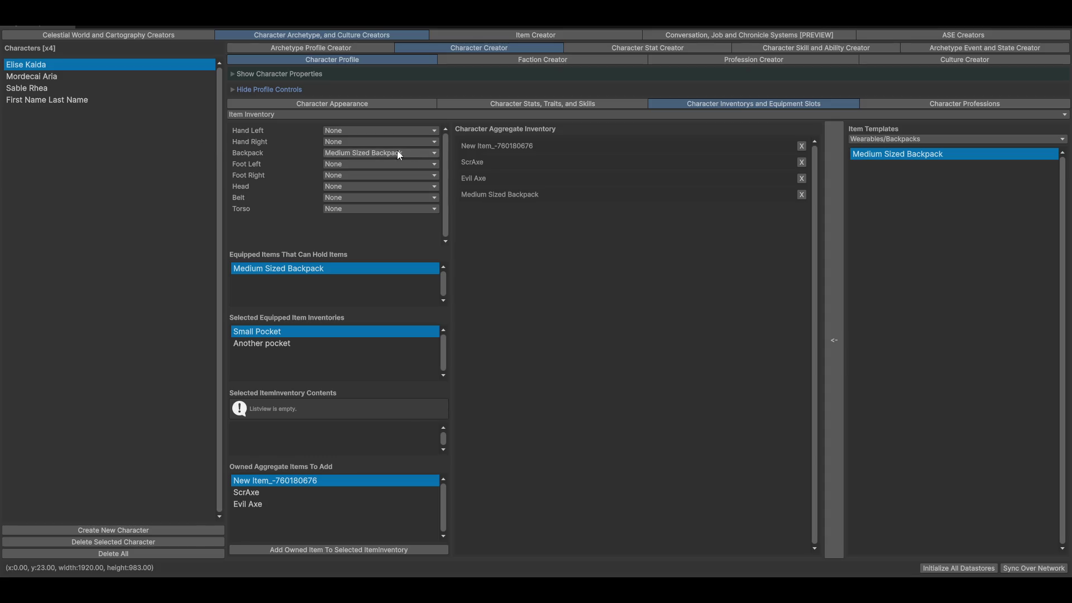
- Inspect the Backpack and Hand Left slot options, leaving both unchanged
{"action": "left_click", "coordinate": [397, 150]}
{"action": "left_click", "coordinate": [248, 154]}
{"action": "left_click", "coordinate": [365, 130]}
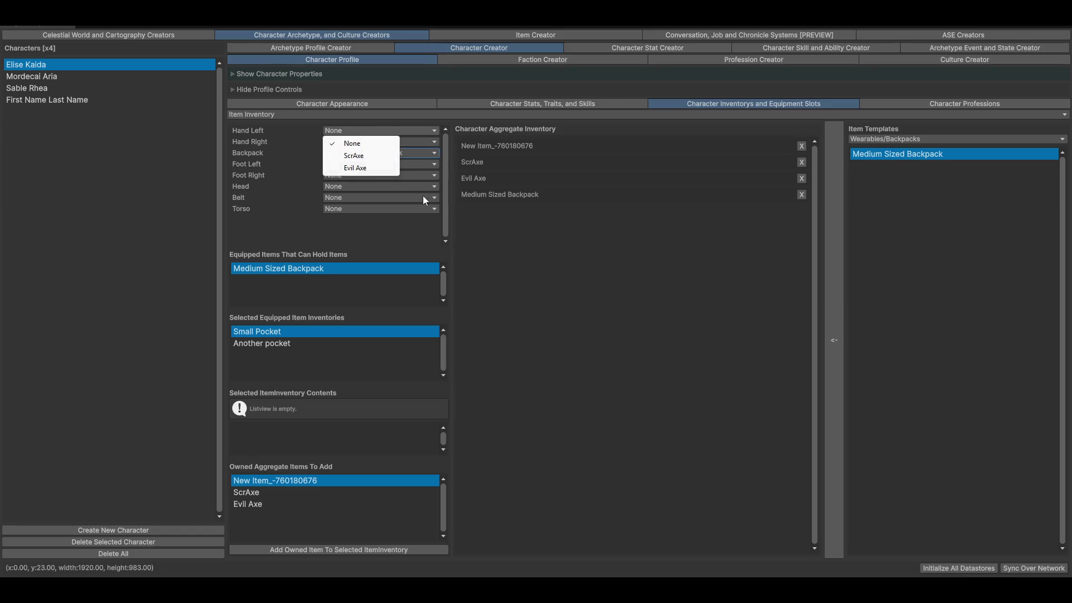
{"action": "left_click", "coordinate": [305, 162]}
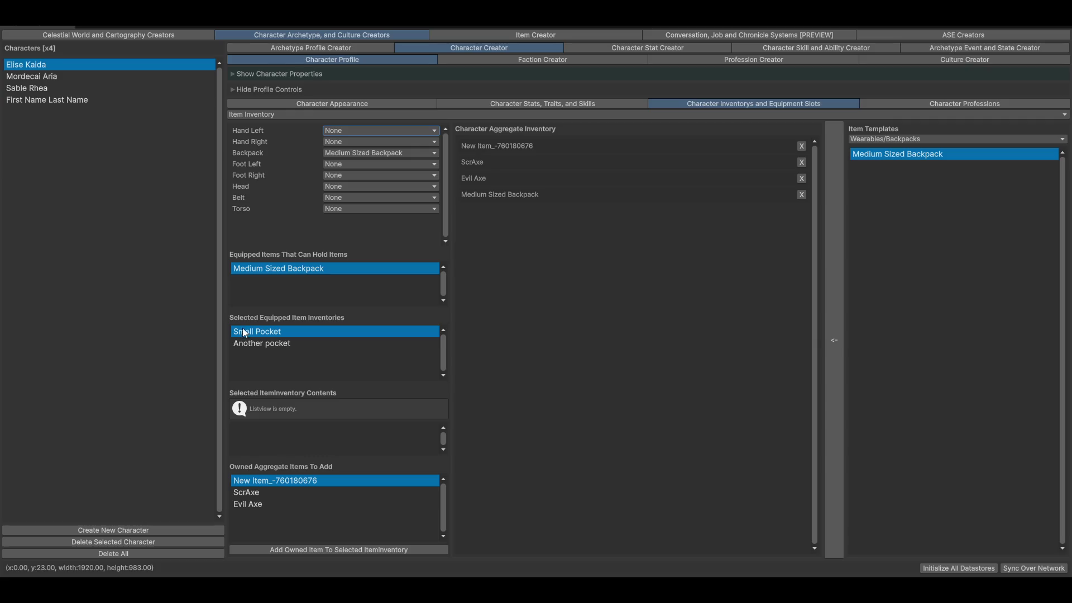
{"action": "left_click", "coordinate": [332, 153]}
{"action": "left_click", "coordinate": [641, 305]}
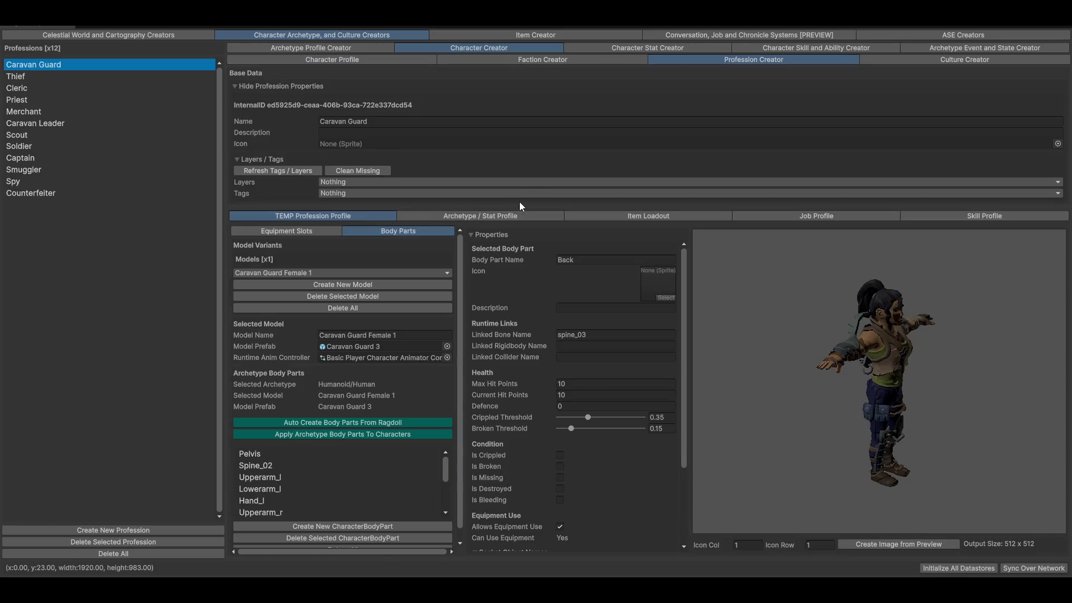
- Review the profession's archetype, item, job and skill profiles, then scroll body parts to Socket Object Names
{"action": "left_click", "coordinate": [498, 214]}
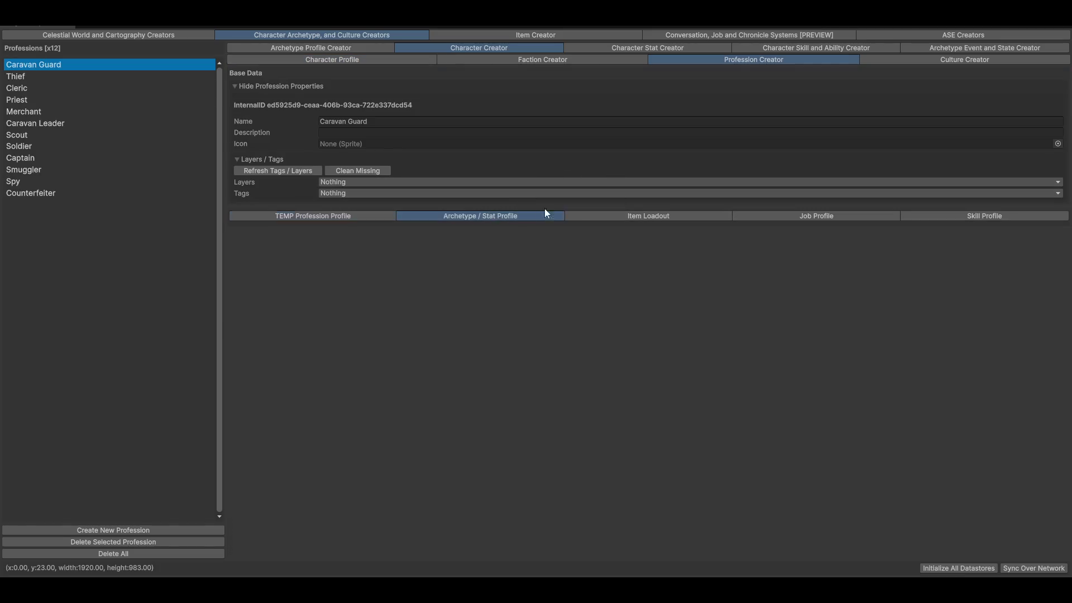
{"action": "left_click", "coordinate": [670, 217]}
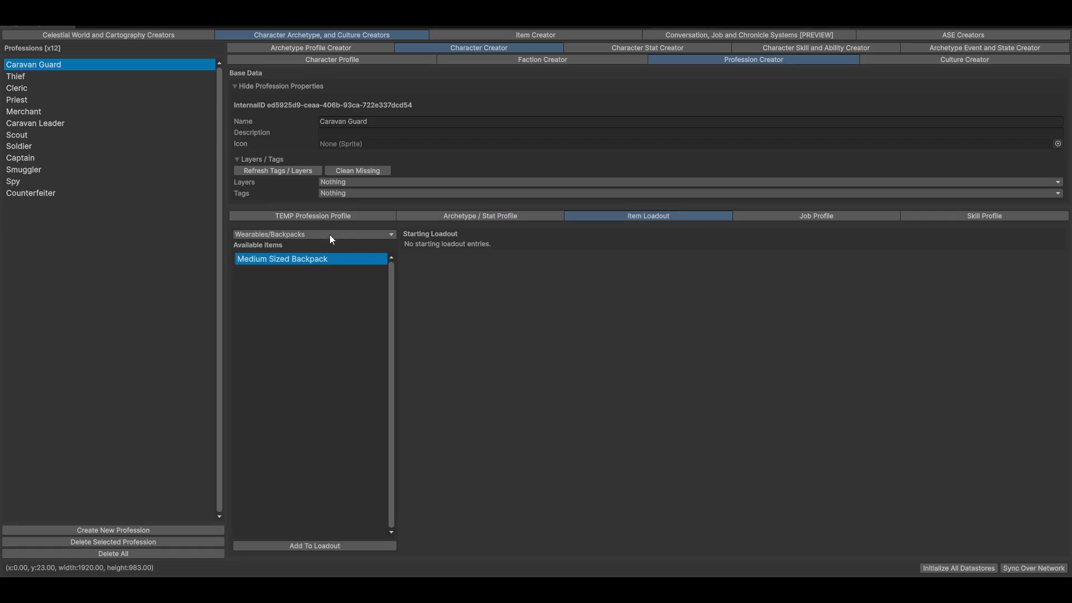
{"action": "left_click", "coordinate": [828, 217]}
{"action": "left_click", "coordinate": [900, 216]}
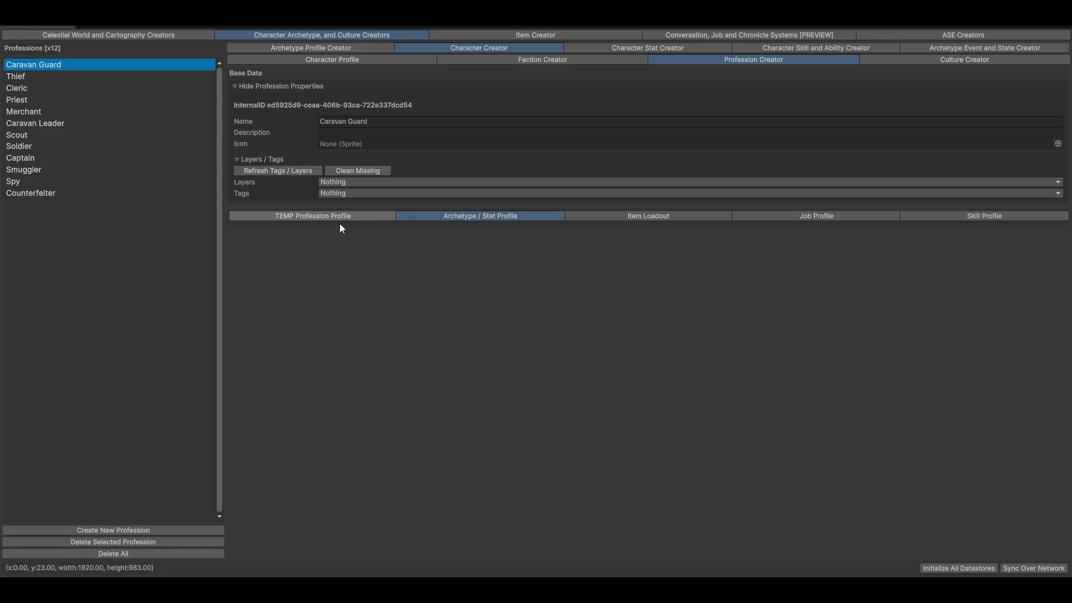
{"action": "left_click", "coordinate": [295, 216]}
{"action": "scroll", "coordinate": [537, 434], "scroll_direction": "down", "scroll_amount": 4}
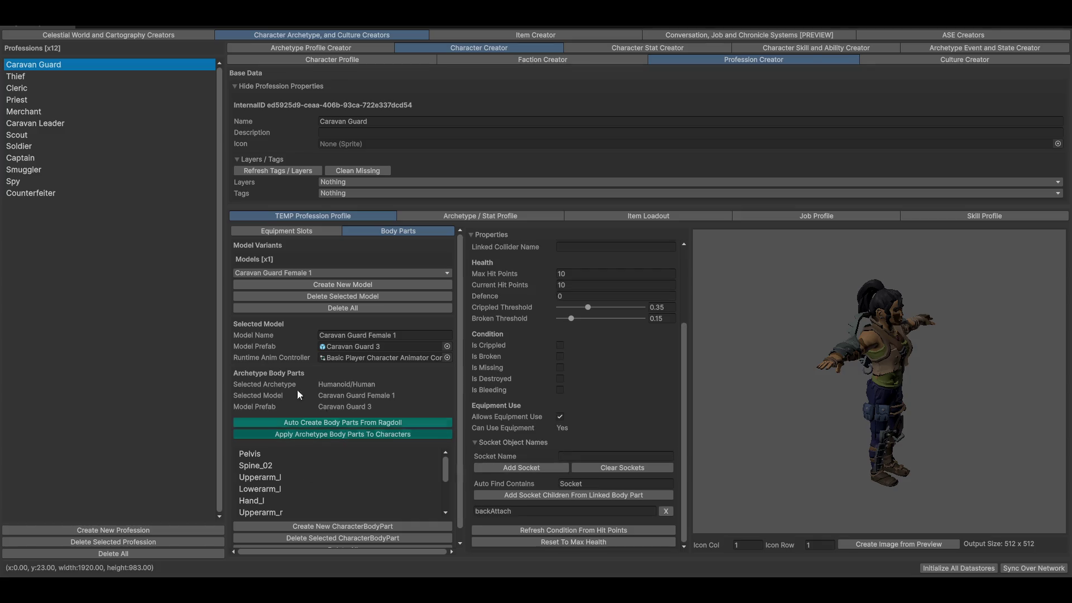
- Compare the Scout, Smuggler and Counterfeiter professions, selecting Scout's Upperarm_l and Pelvis body parts
{"action": "left_click", "coordinate": [28, 137]}
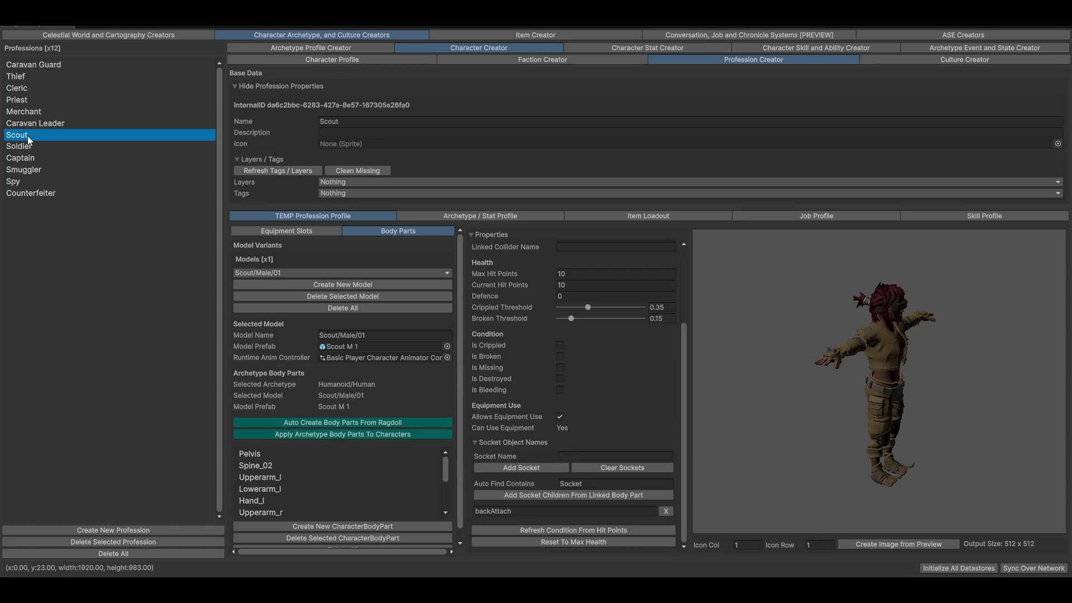
{"action": "left_click", "coordinate": [62, 170]}
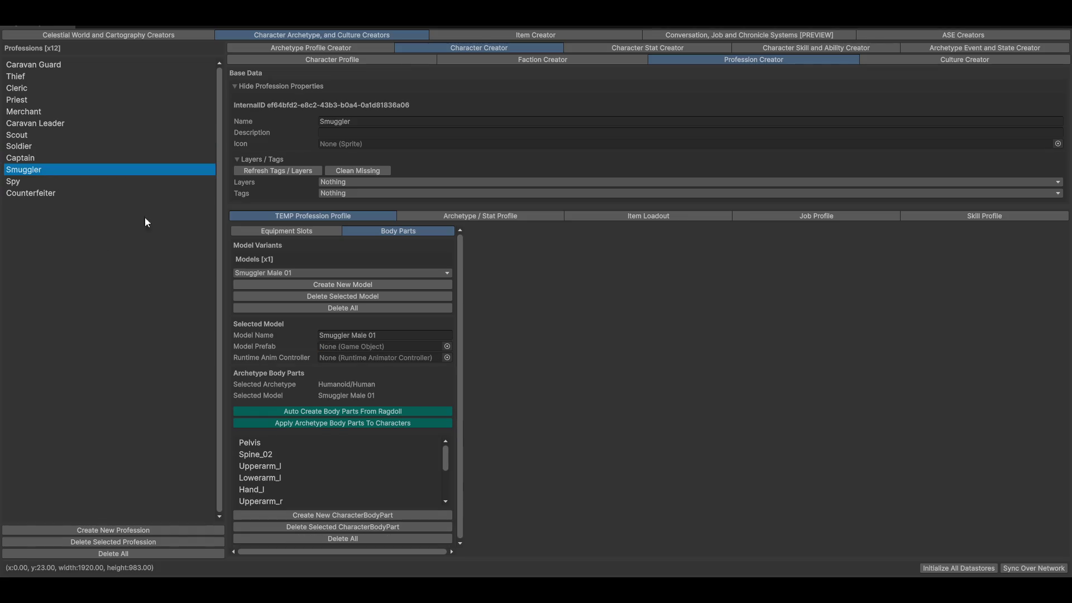
{"action": "left_click", "coordinate": [11, 194]}
{"action": "left_click", "coordinate": [28, 137]}
{"action": "left_click", "coordinate": [272, 477]}
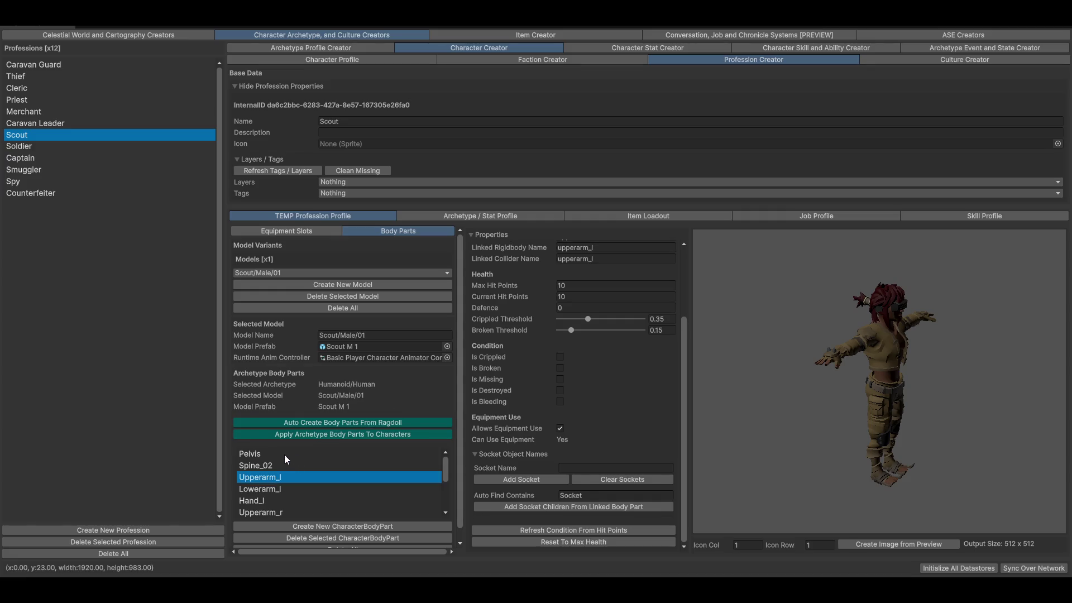
{"action": "left_click", "coordinate": [285, 453]}
- Check the Caravan Guard, Merchant and Thief professions, then return to the character's equipment view
{"action": "left_click", "coordinate": [22, 66]}
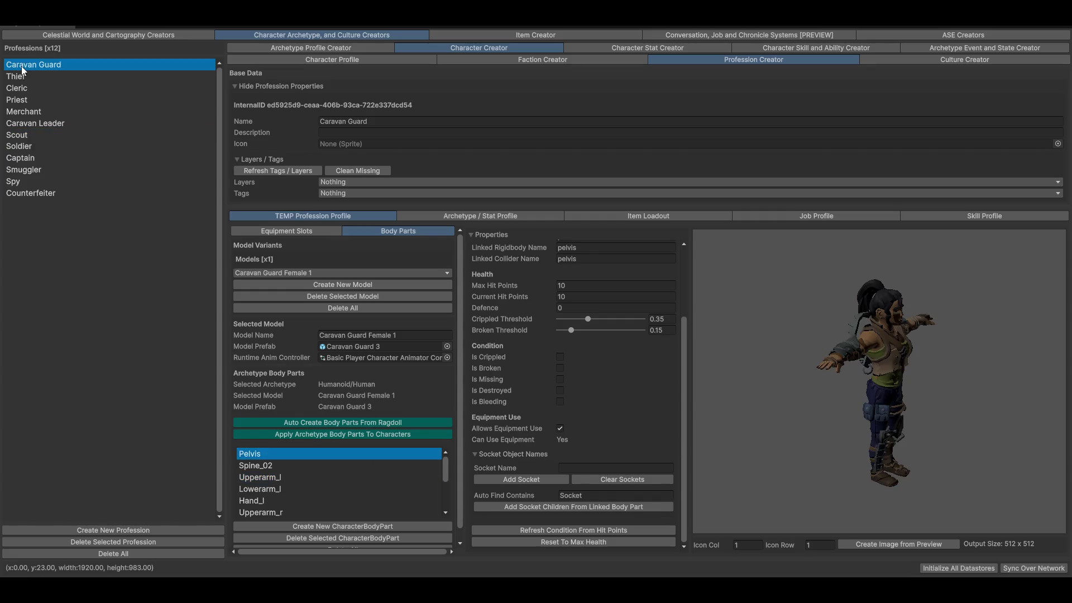
{"action": "left_click", "coordinate": [32, 109]}
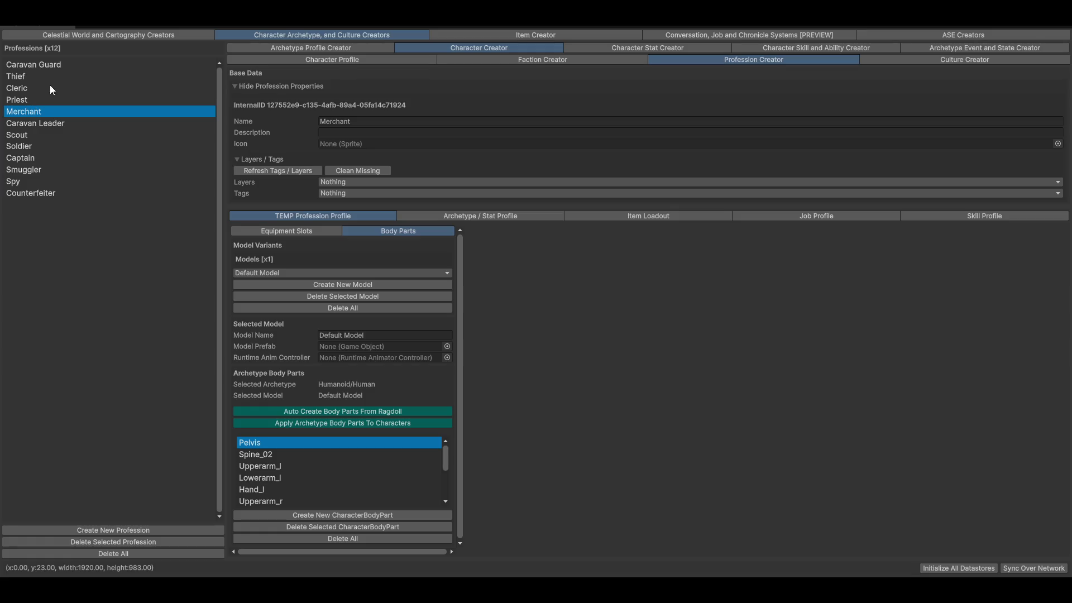
{"action": "left_click", "coordinate": [35, 75]}
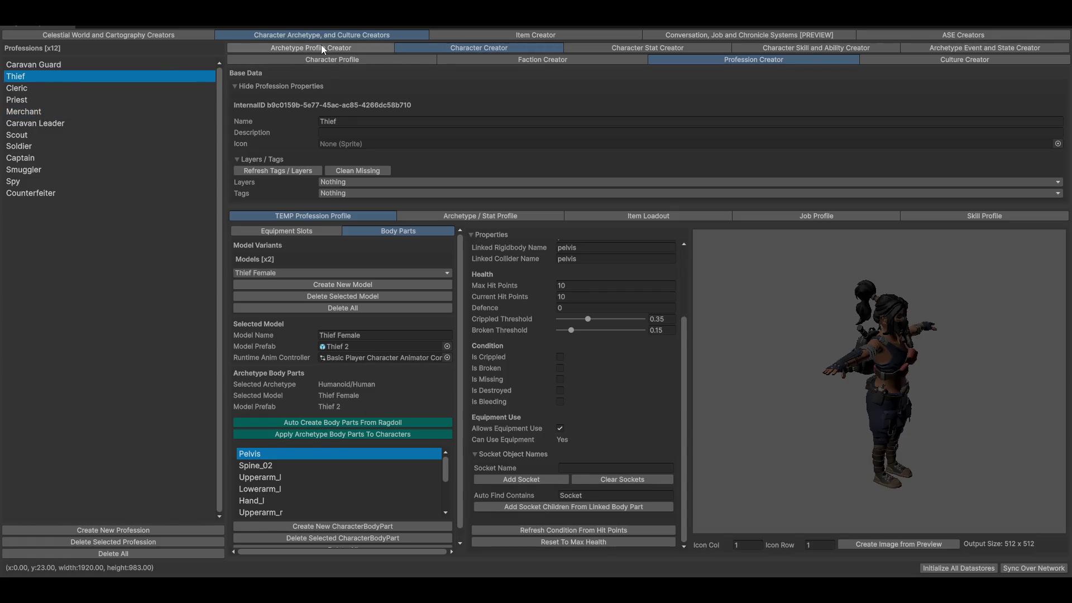
{"action": "left_click", "coordinate": [319, 60]}
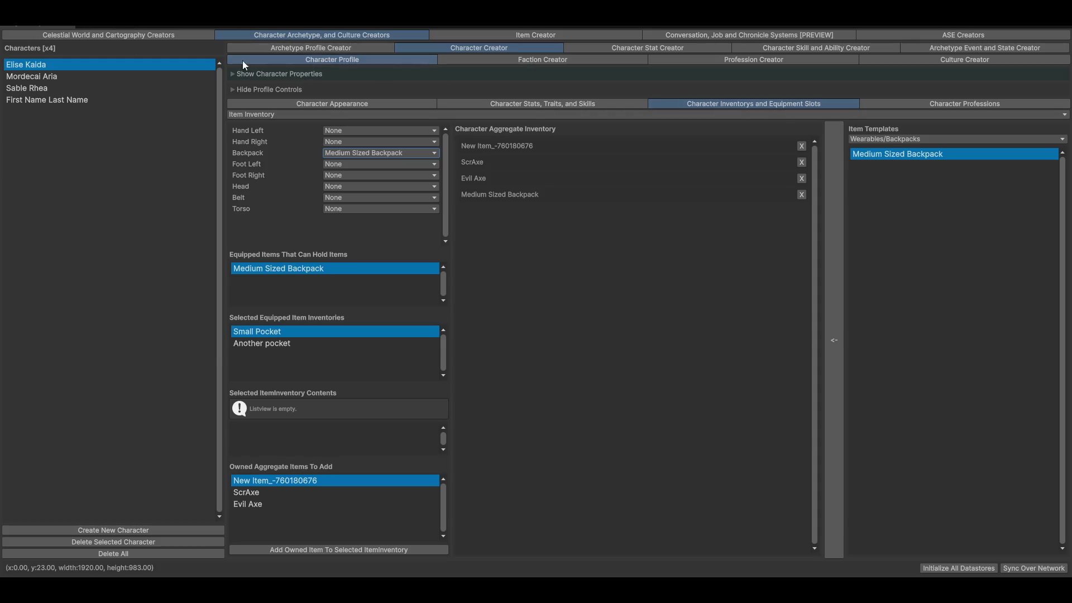
- Select the Medium Sized Backpack's Another pocket inventory
{"action": "left_click", "coordinate": [285, 344]}
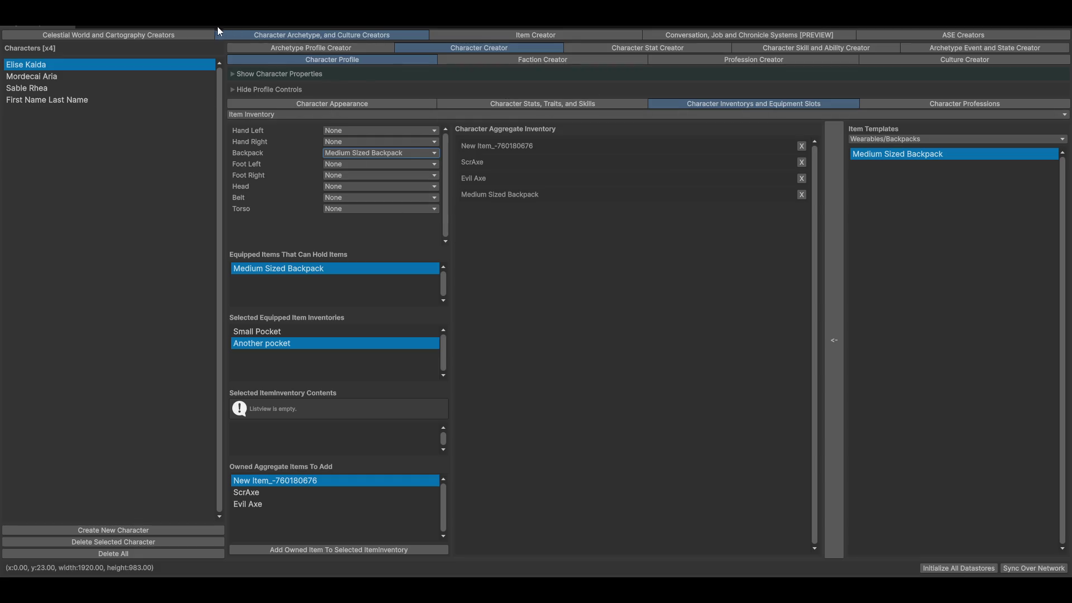
- In Character Stat Creator, collapse the layers and tags sections and save the Focus Points stat
{"action": "left_click", "coordinate": [647, 48]}
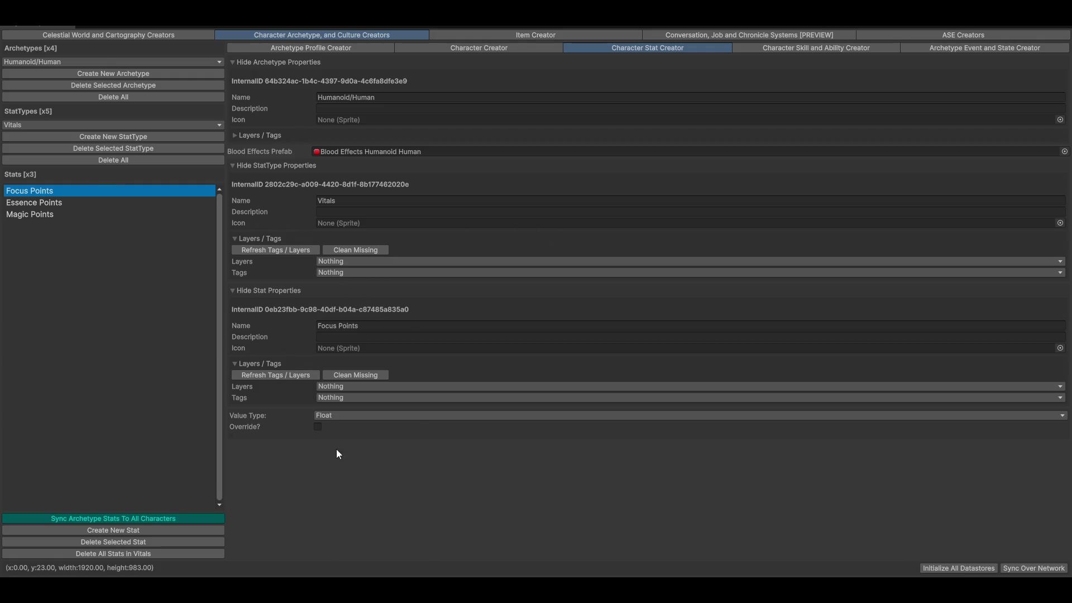
{"action": "left_click", "coordinate": [257, 364]}
{"action": "left_click", "coordinate": [270, 239]}
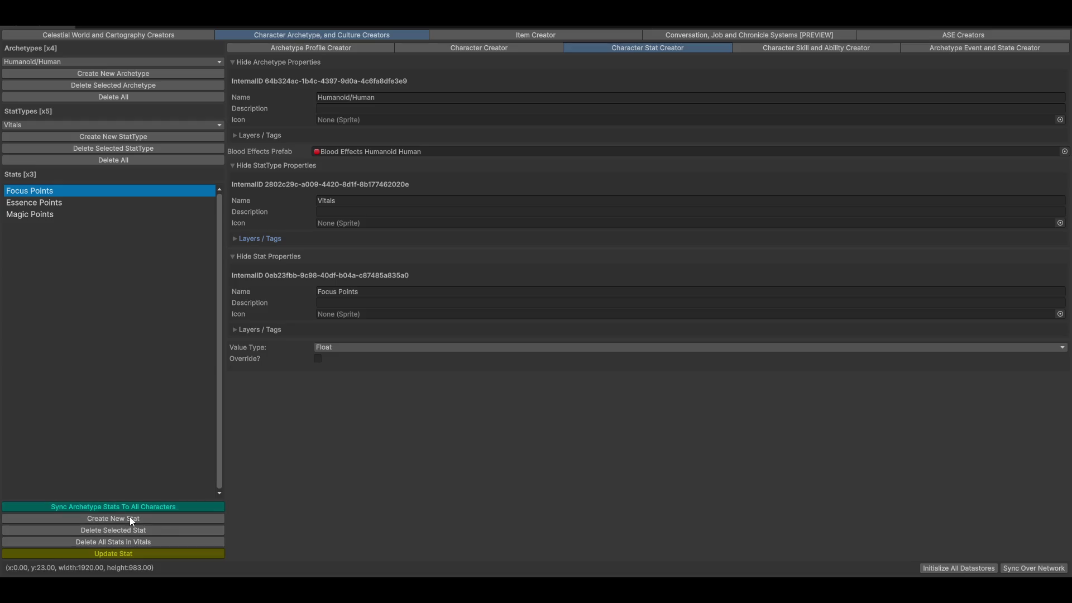
{"action": "left_click", "coordinate": [89, 552]}
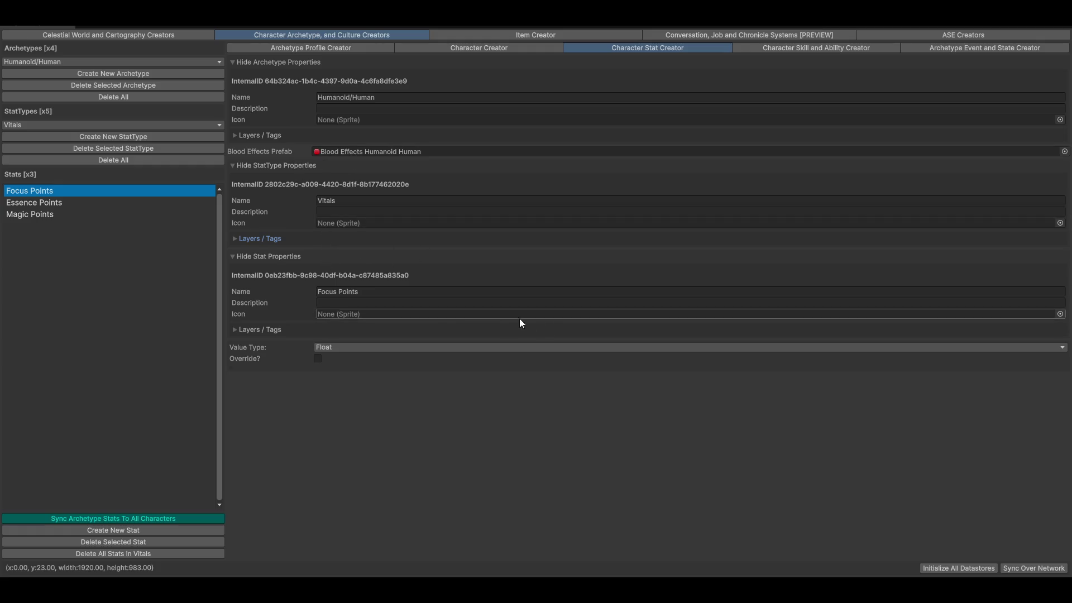
- Toggle the stat's Override on and back off, then view the Backpacks item type in Item Creator
{"action": "left_click", "coordinate": [318, 358]}
{"action": "left_click", "coordinate": [318, 359]}
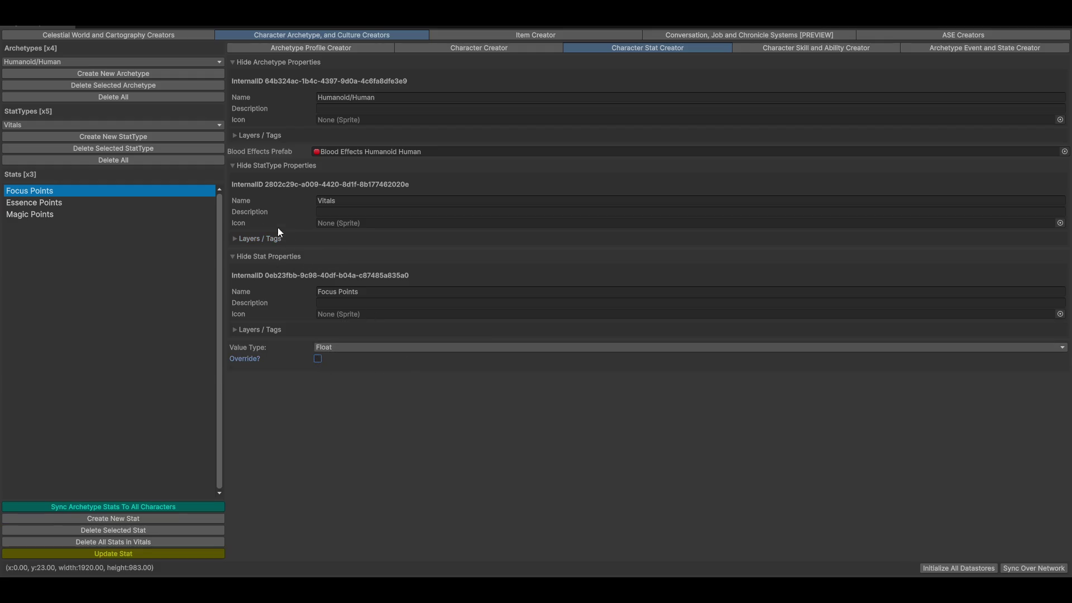
{"action": "left_click", "coordinate": [539, 35]}
{"action": "left_click", "coordinate": [528, 48]}
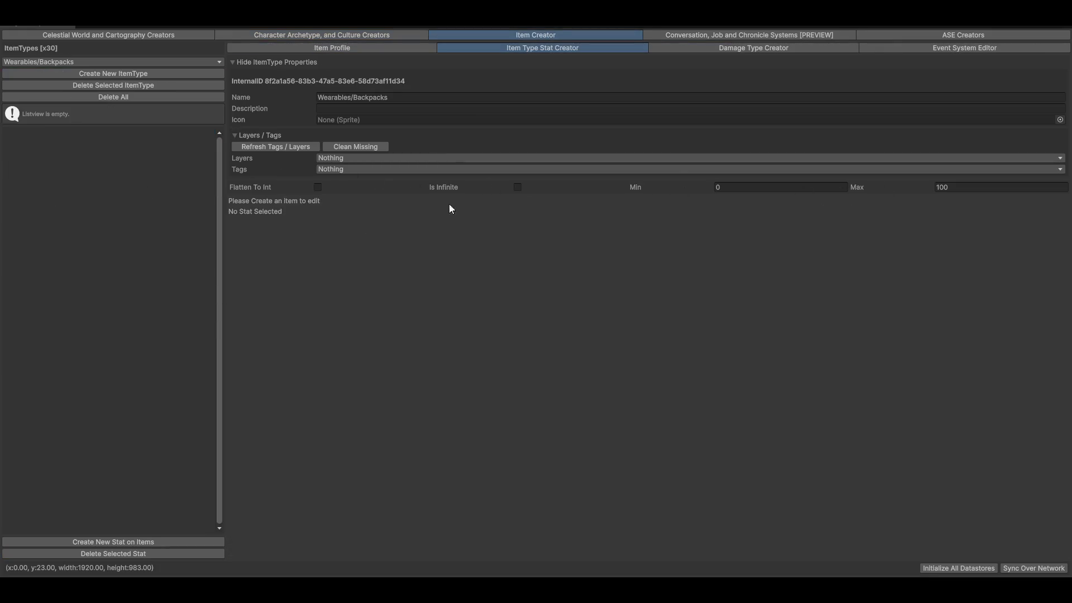
{"action": "left_click", "coordinate": [260, 135]}
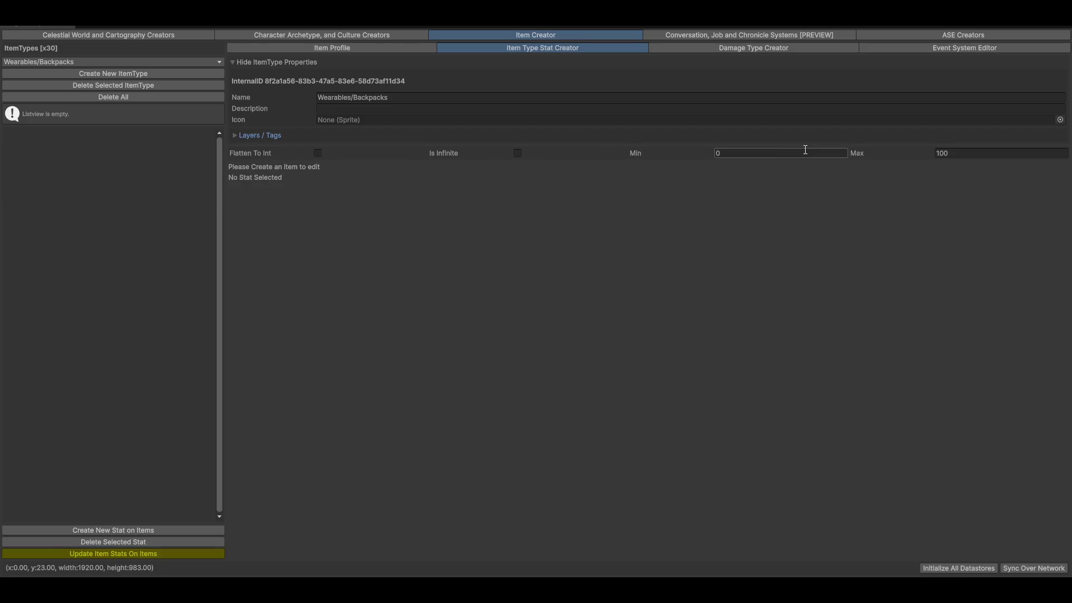
{"action": "left_click", "coordinate": [62, 62]}
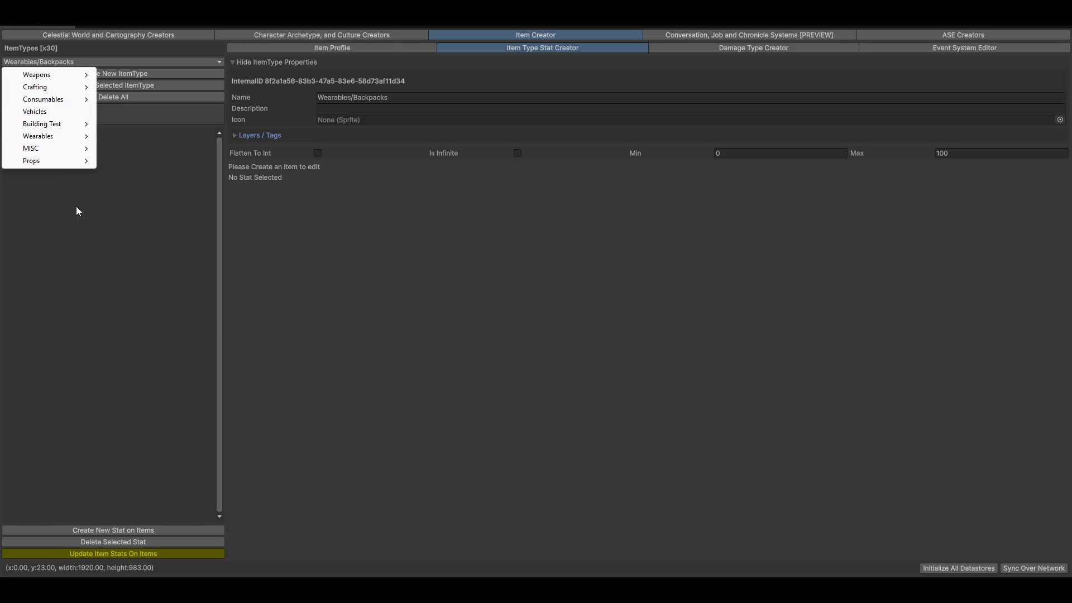
{"action": "mouse_move", "coordinate": [69, 163]}
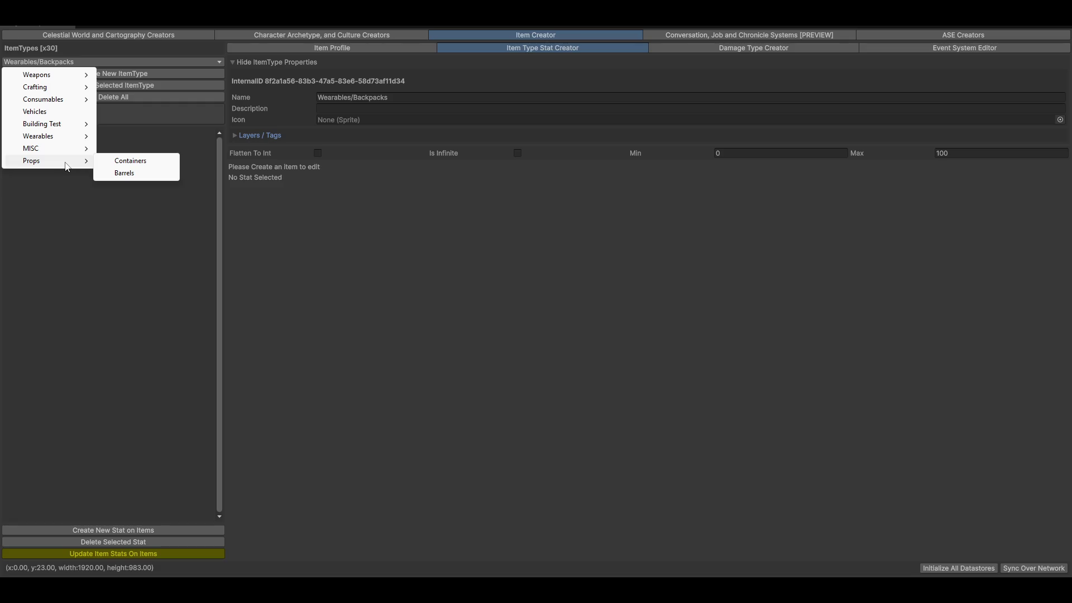
{"action": "left_click", "coordinate": [484, 315]}
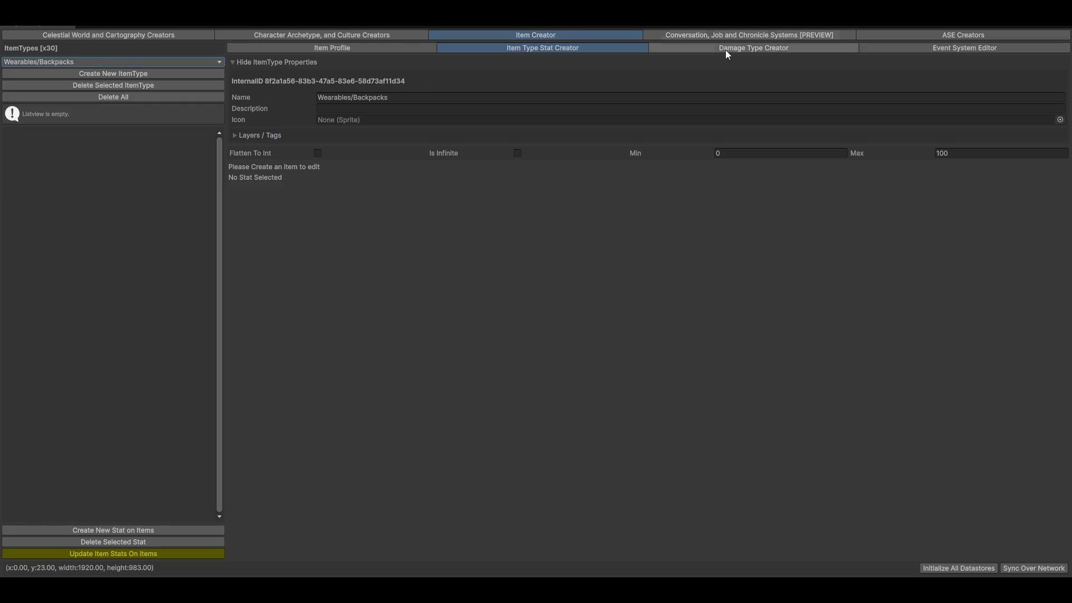
{"action": "left_click", "coordinate": [373, 48]}
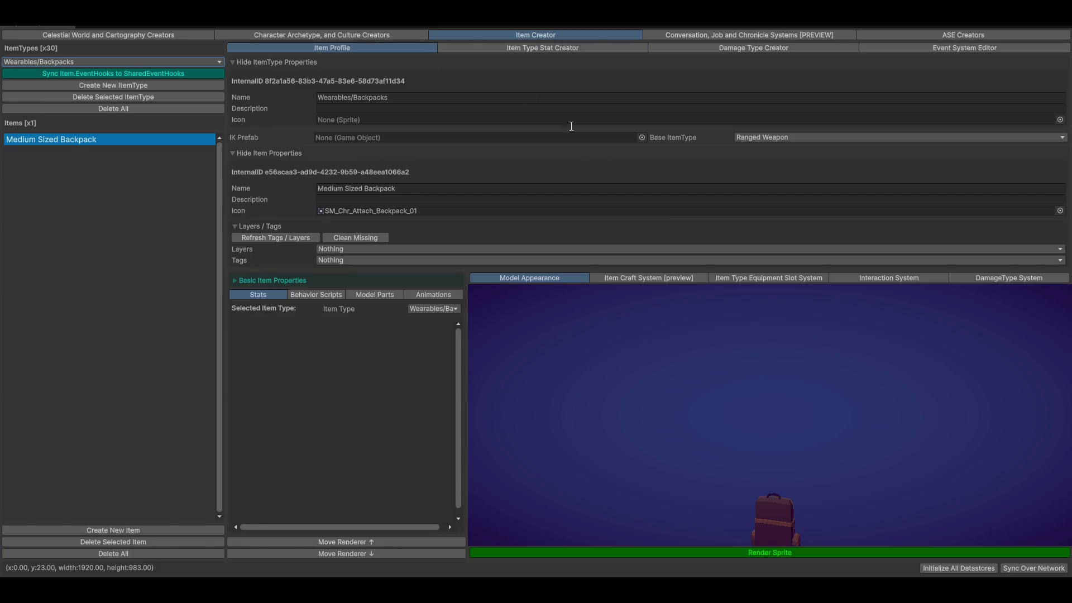
- Show the backpack's equipment slot settings and pockets, and expand its Basic Item Properties
{"action": "left_click", "coordinate": [751, 278]}
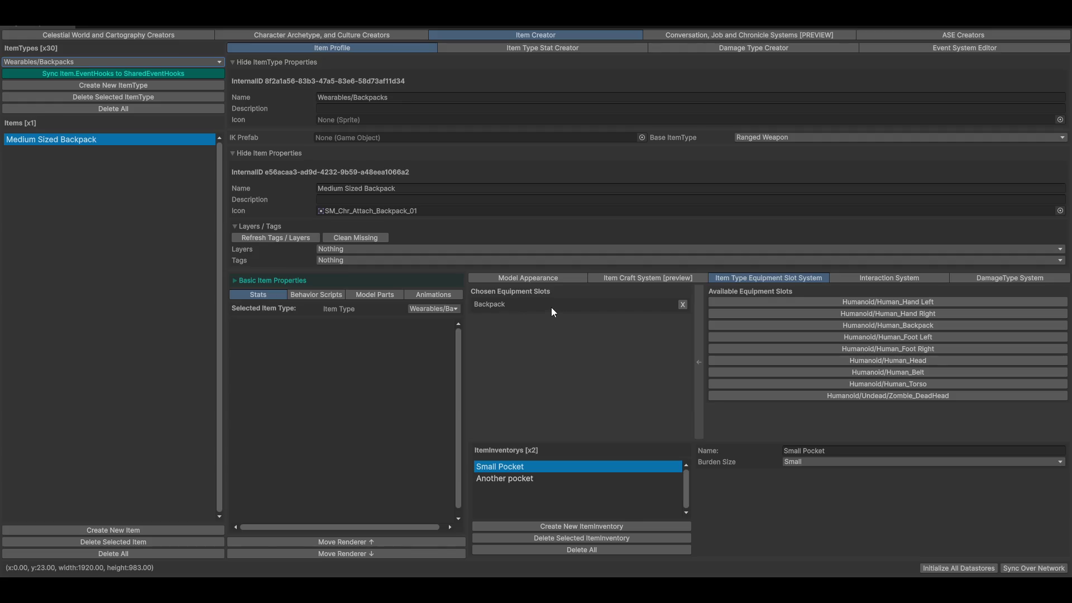
{"action": "left_click", "coordinate": [514, 480]}
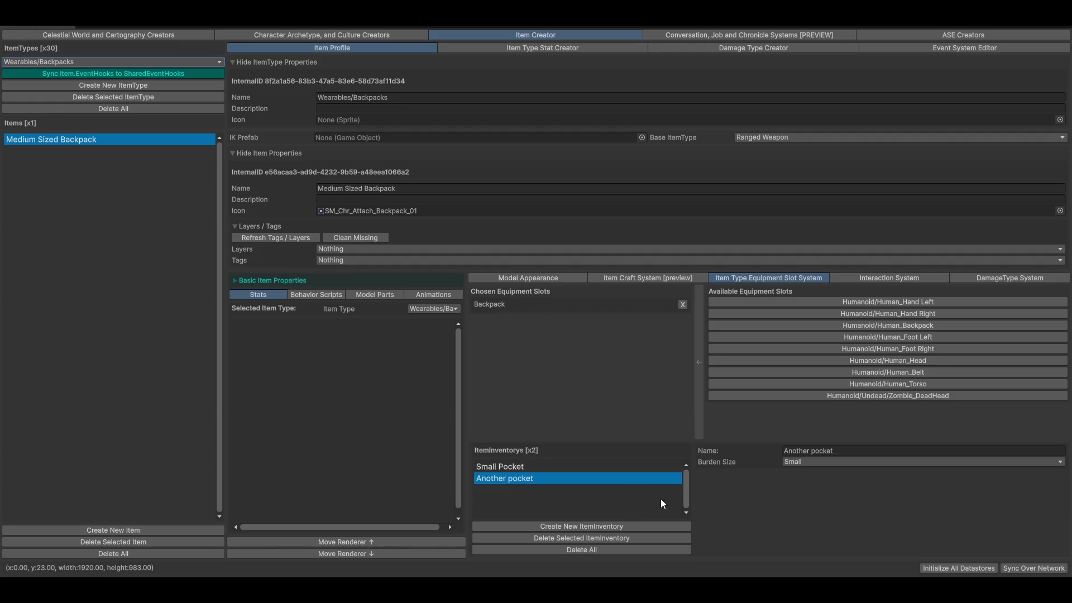
{"action": "left_click", "coordinate": [487, 466]}
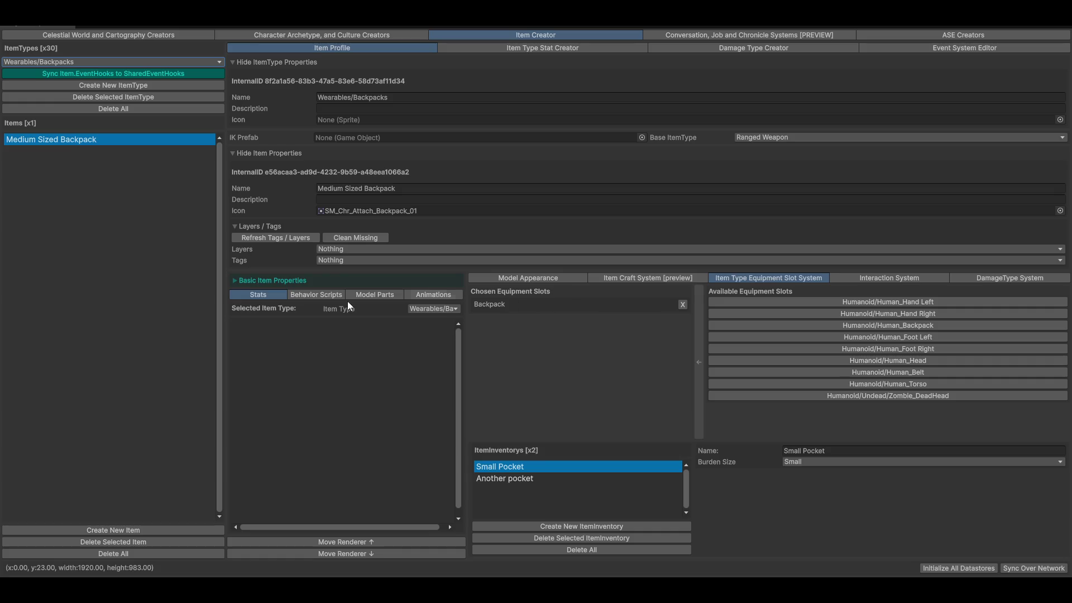
{"action": "left_click", "coordinate": [337, 282]}
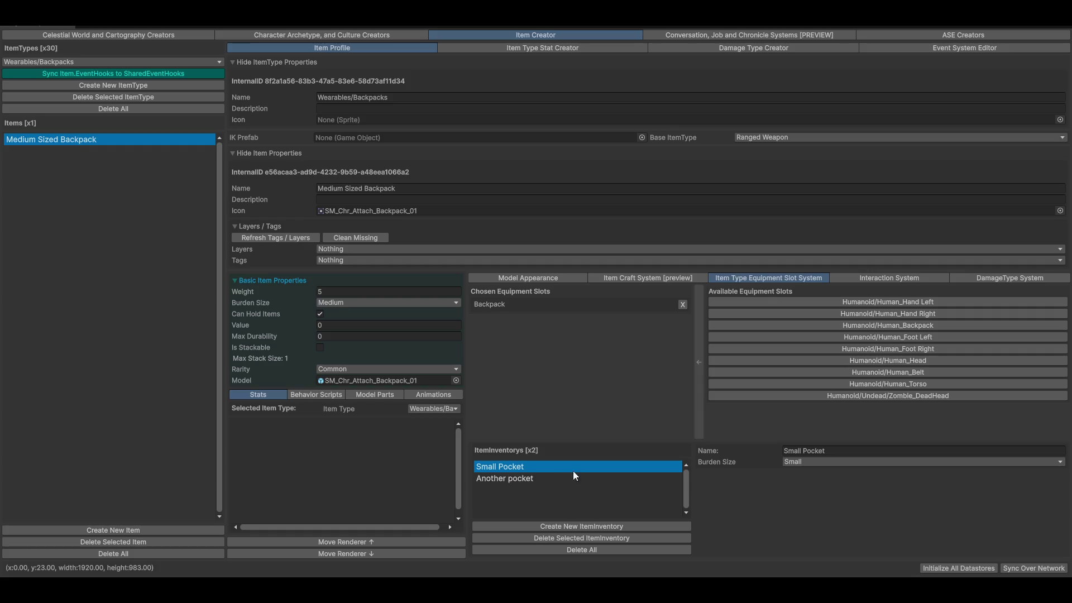
- Try Small Pocket's burden size as Large, revert it to Small, and try the Human_Backpack slot
{"action": "left_click", "coordinate": [791, 461]}
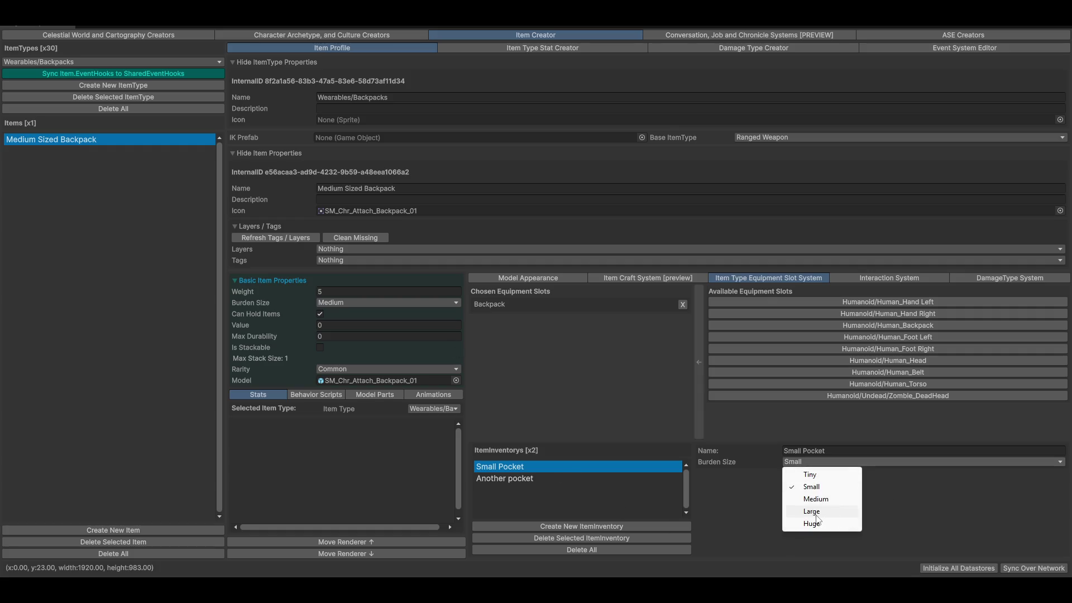
{"action": "left_click", "coordinate": [820, 511]}
{"action": "left_click", "coordinate": [796, 462]}
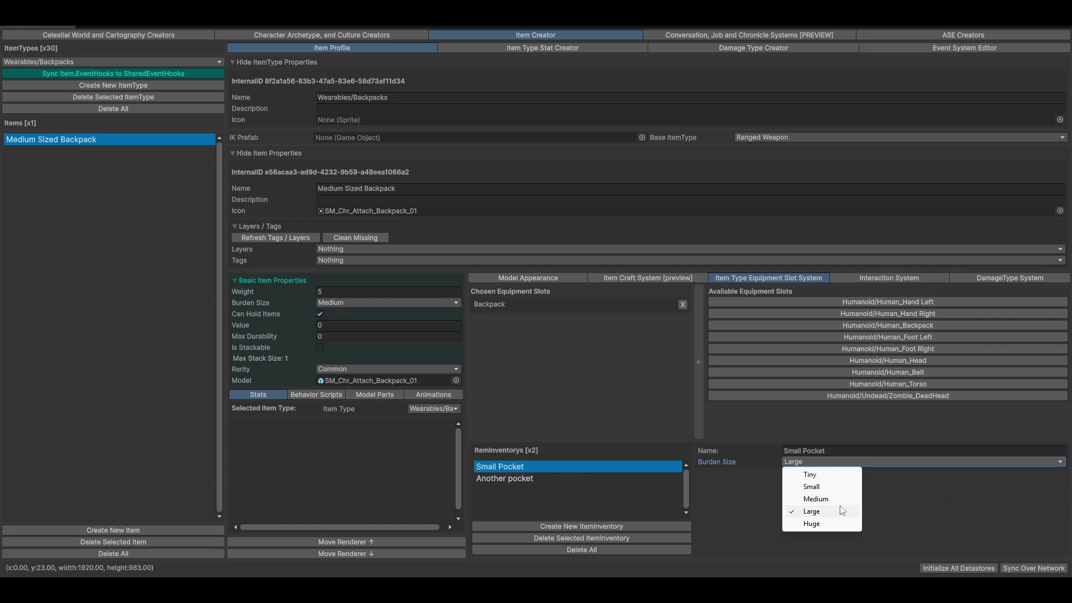
{"action": "left_click", "coordinate": [812, 486]}
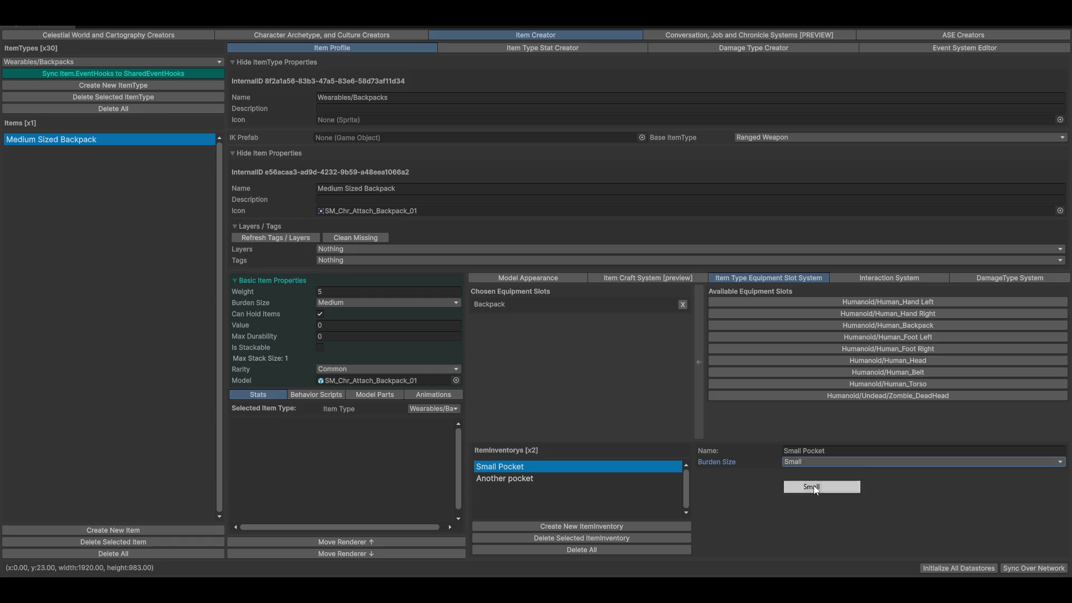
{"action": "left_click", "coordinate": [504, 478]}
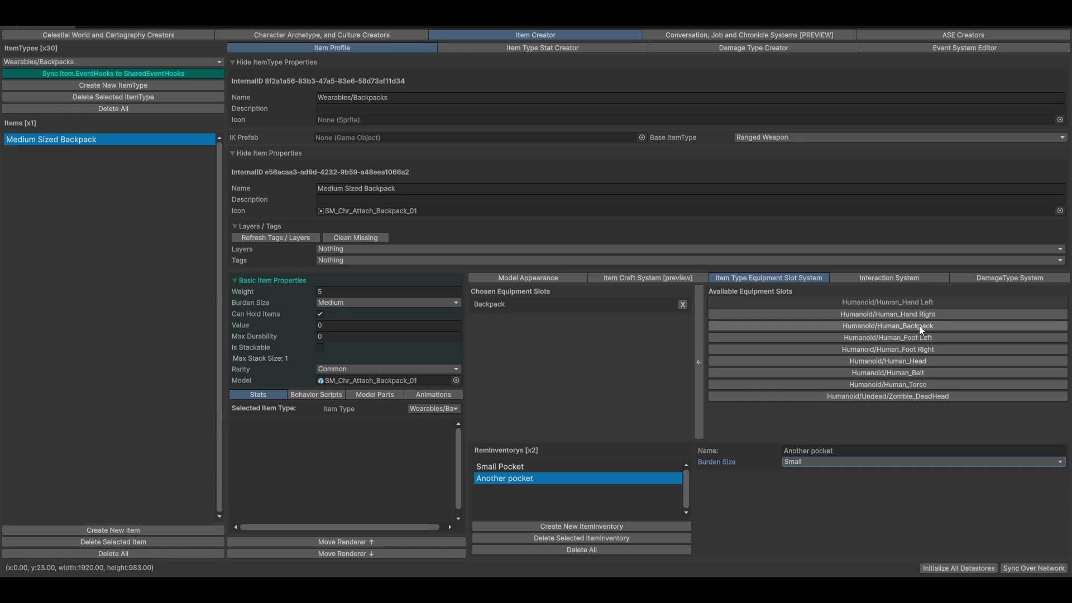
{"action": "left_click", "coordinate": [903, 326]}
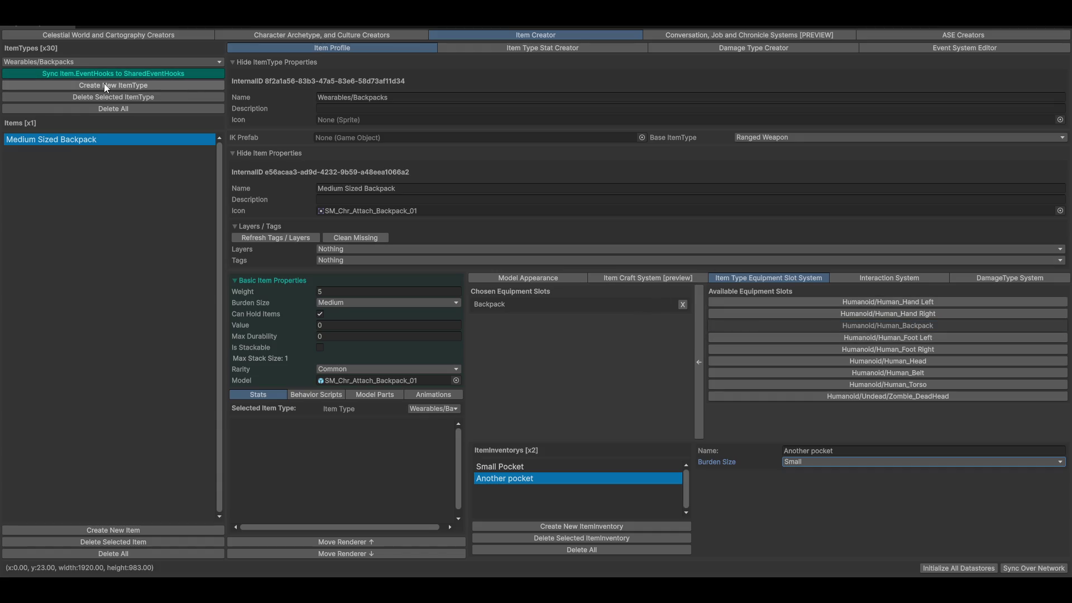
- Switch the item type category to Weapons/Melee/Axes/Hatchets
{"action": "left_click", "coordinate": [94, 65]}
{"action": "mouse_move", "coordinate": [33, 76]}
{"action": "mouse_move", "coordinate": [142, 76]}
{"action": "mouse_move", "coordinate": [227, 79]}
{"action": "left_click", "coordinate": [283, 75]}
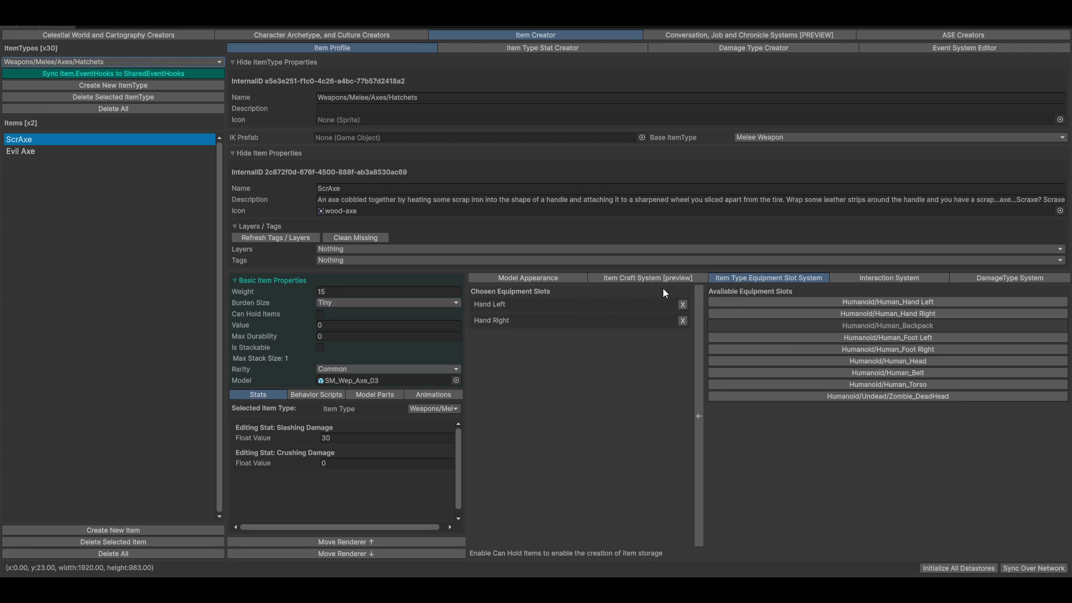
- Go to the character archetype and culture editors
{"action": "left_click", "coordinate": [330, 35]}
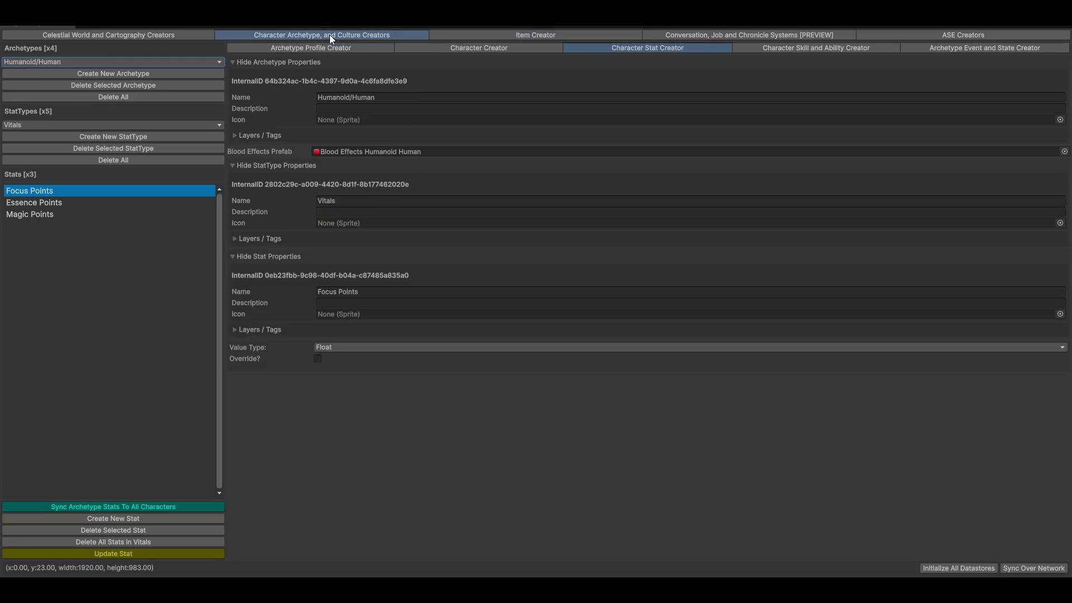
- Rename the Humanoid/Human archetype's Backpack equipment slot to Back
{"action": "left_click", "coordinate": [329, 47]}
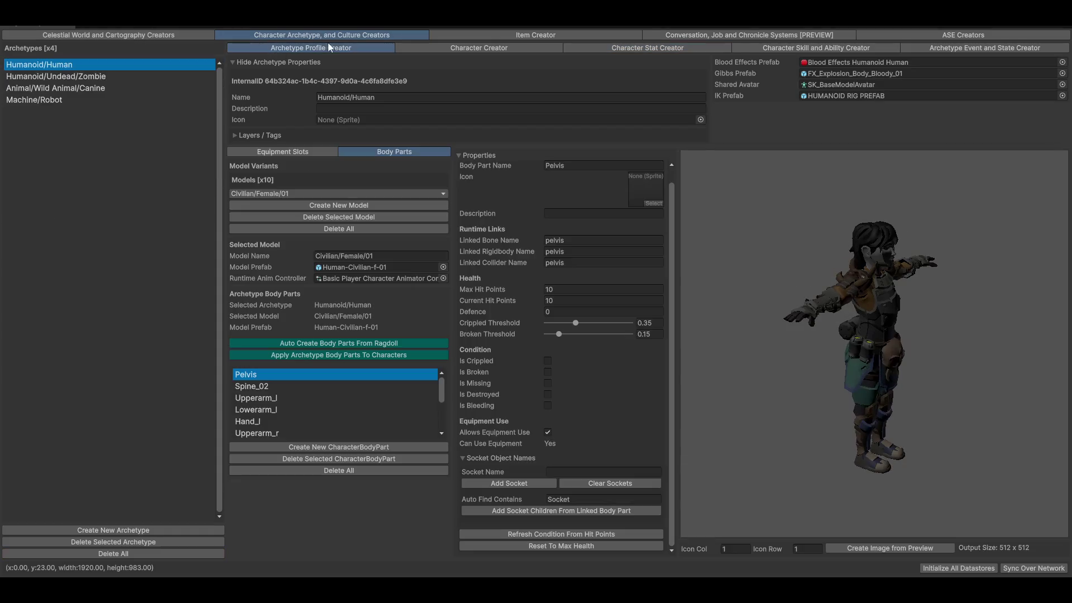
{"action": "scroll", "coordinate": [325, 399], "scroll_direction": "down", "scroll_amount": 5}
{"action": "scroll", "coordinate": [318, 413], "scroll_direction": "up", "scroll_amount": 5}
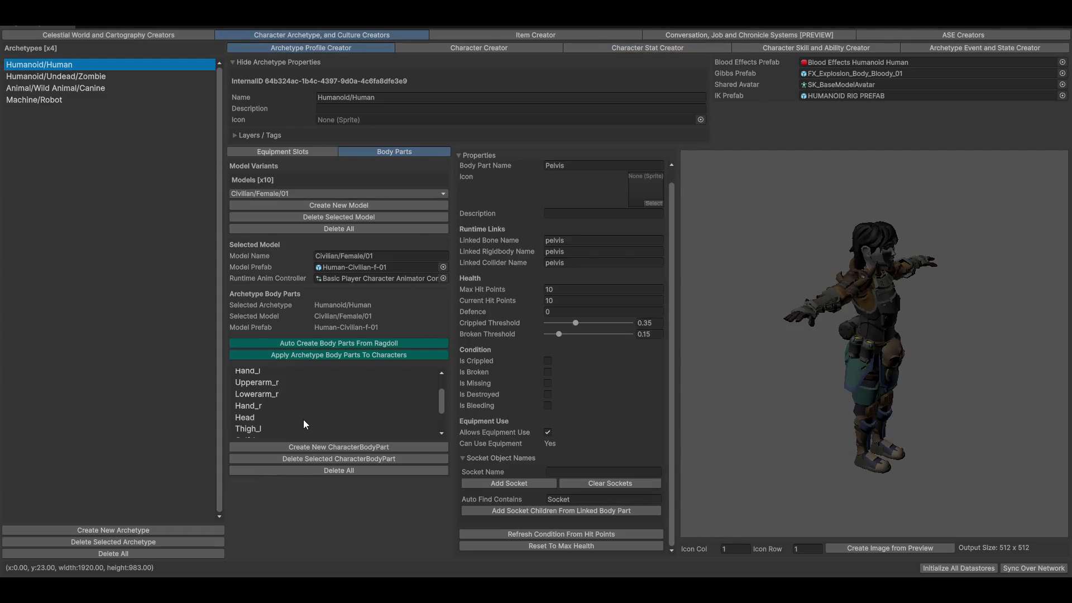
{"action": "left_click", "coordinate": [305, 156]}
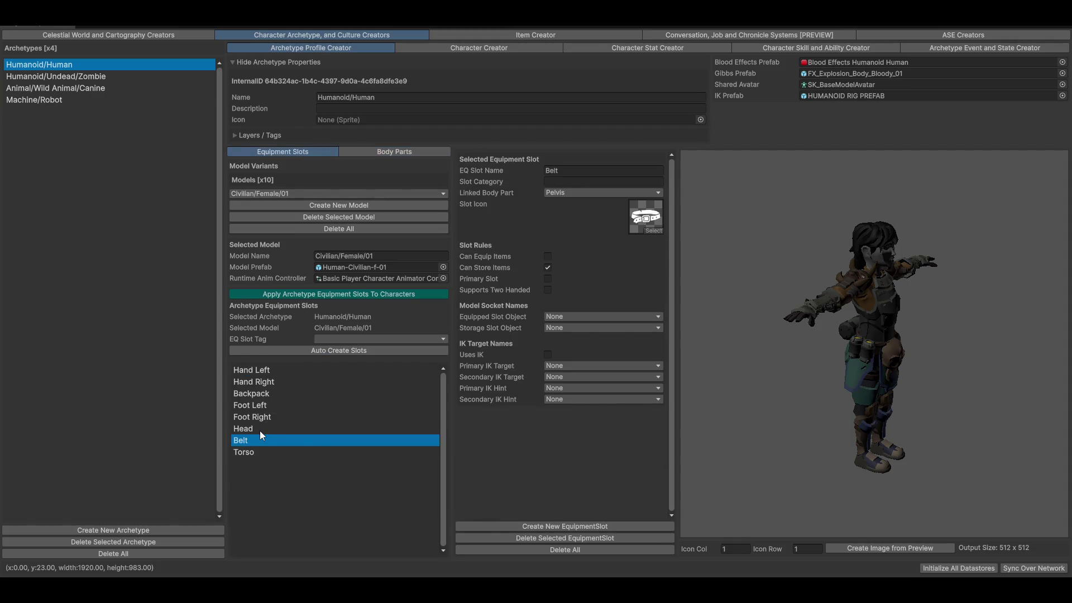
{"action": "left_click", "coordinate": [260, 373]}
{"action": "left_click", "coordinate": [276, 393]}
{"action": "left_click", "coordinate": [620, 172]}
{"action": "left_click", "coordinate": [620, 172]}
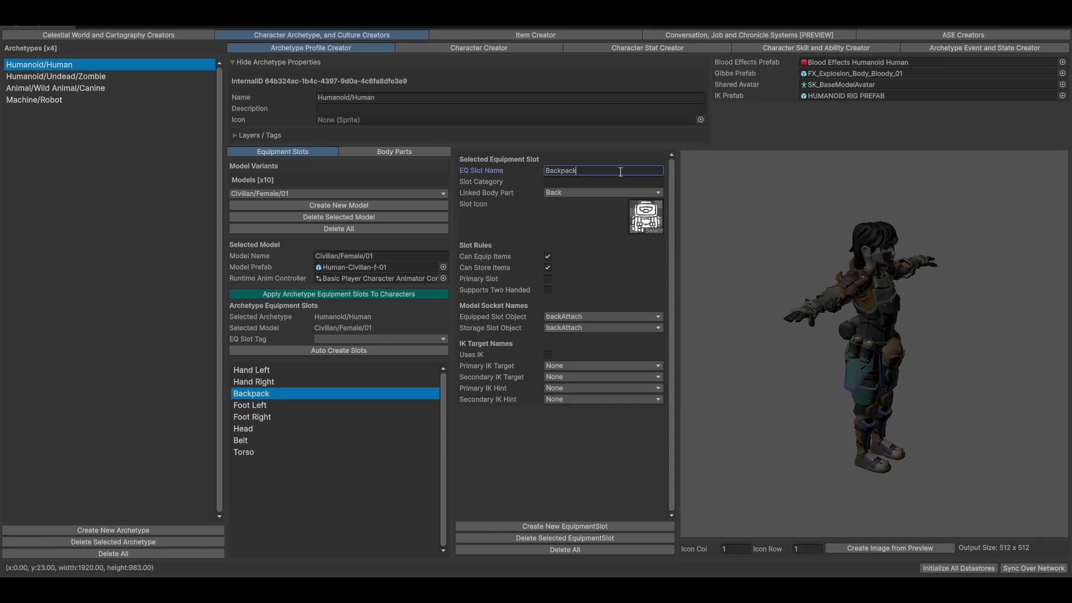
{"action": "key", "text": "BackSpace"}
{"action": "key", "text": "BackSpace"}
{"action": "key", "text": "BackSpace"}
- Apply the archetype's equipment slots to all characters, keep backAttach for Back, and view body parts
{"action": "left_click", "coordinate": [268, 296]}
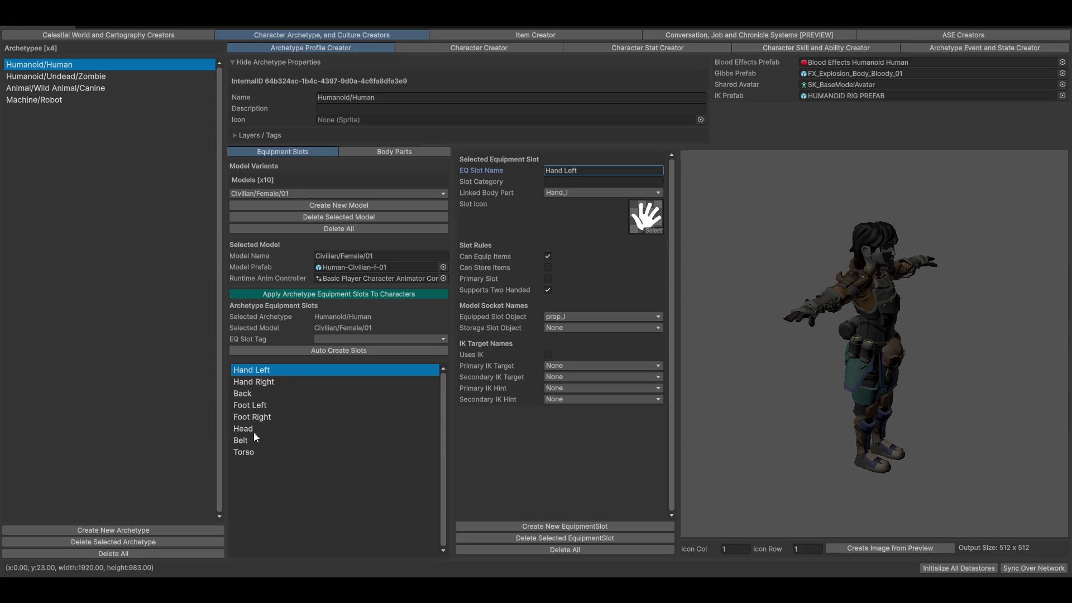
{"action": "left_click", "coordinate": [241, 395]}
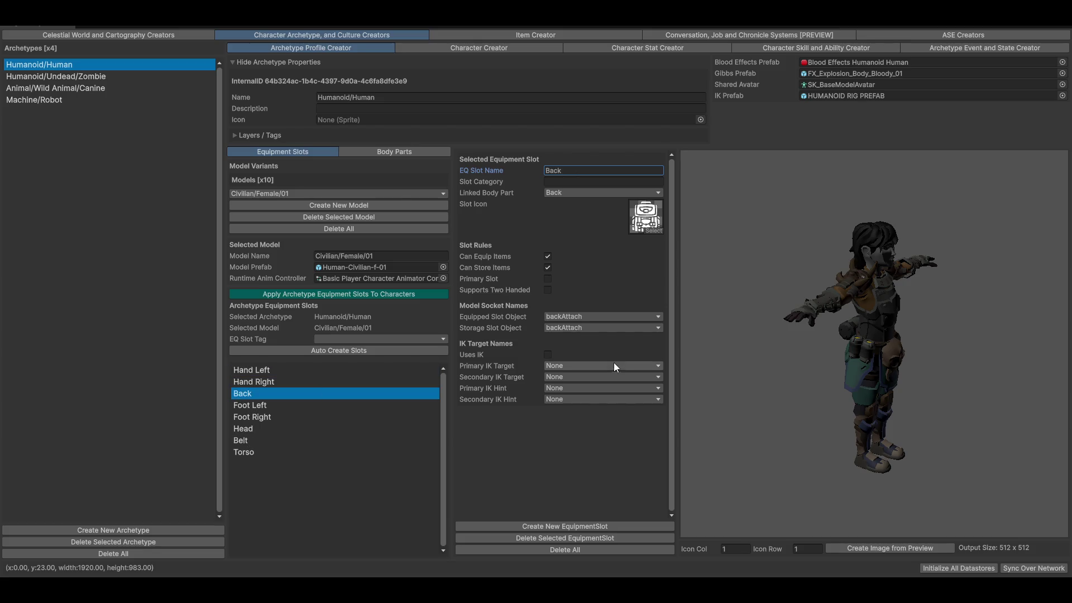
{"action": "left_click", "coordinate": [580, 316]}
{"action": "left_click", "coordinate": [537, 447]}
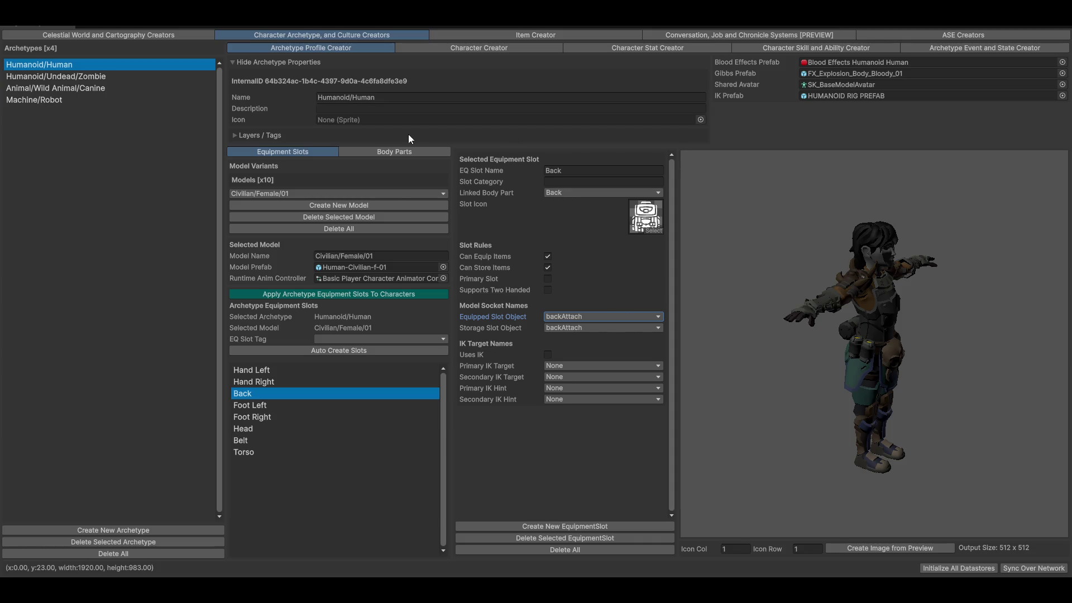
{"action": "left_click", "coordinate": [383, 149]}
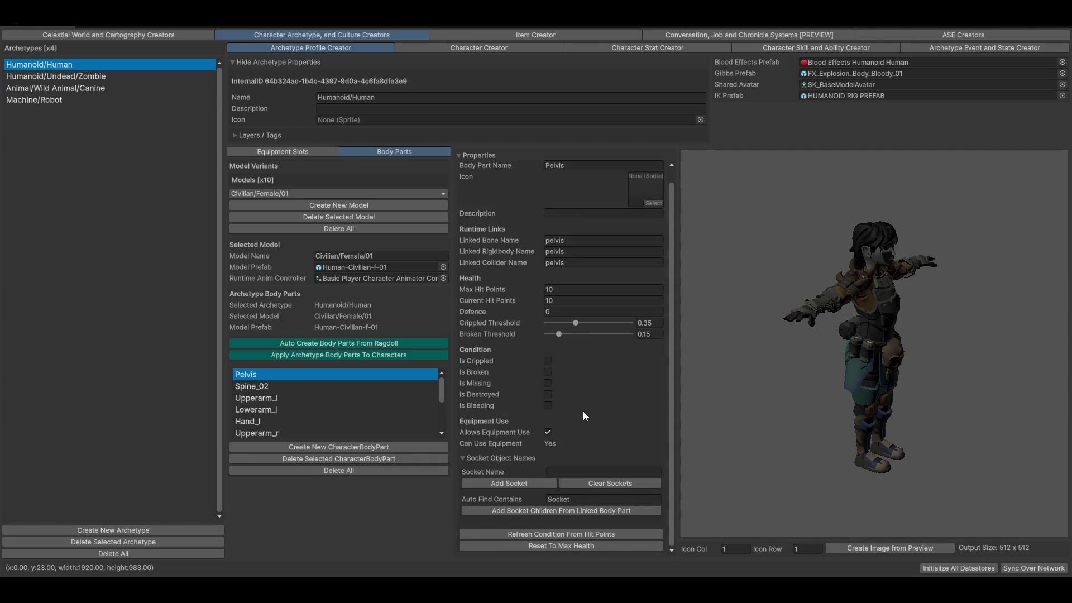
{"action": "scroll", "coordinate": [336, 413], "scroll_direction": "down", "scroll_amount": 5}
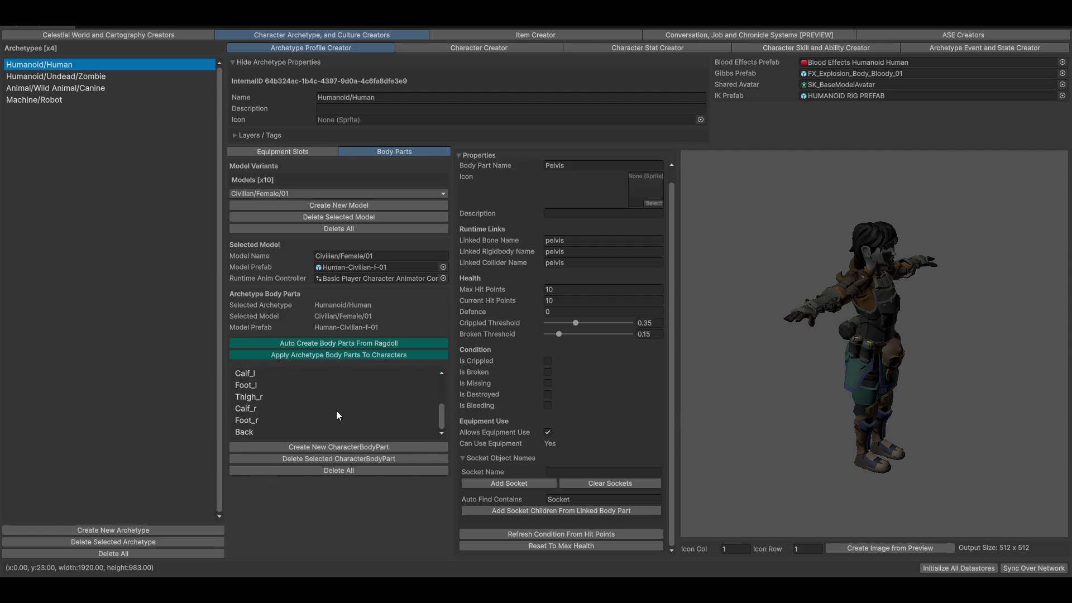
{"action": "scroll", "coordinate": [254, 400], "scroll_direction": "up", "scroll_amount": 5}
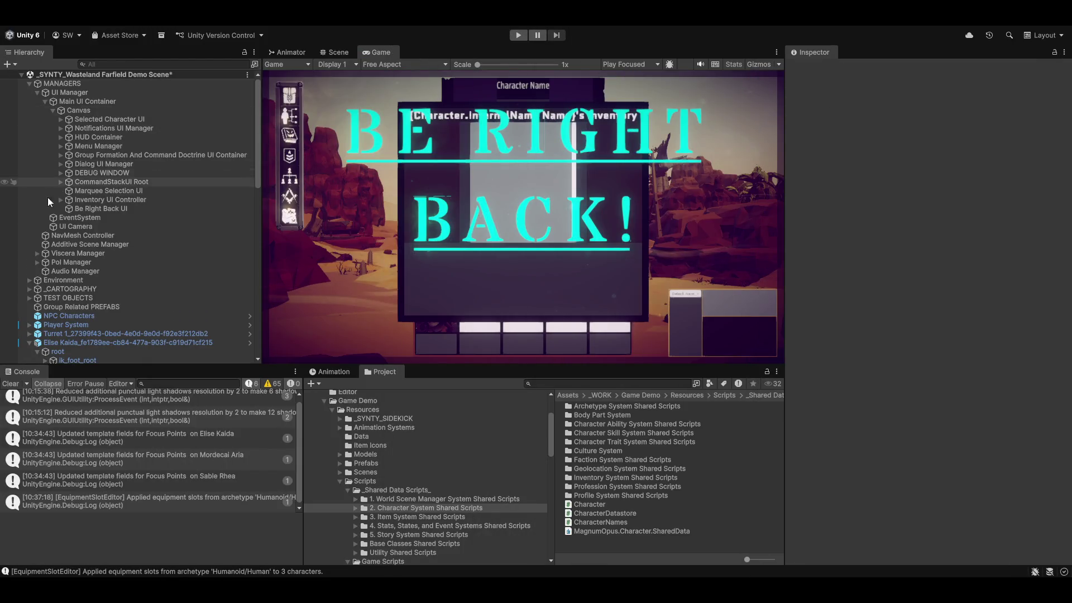
- Hide the Be Right Back overlay, select the character rig in Scene view, and collapse spine_01
{"action": "left_click", "coordinate": [100, 208]}
{"action": "left_click", "coordinate": [813, 69]}
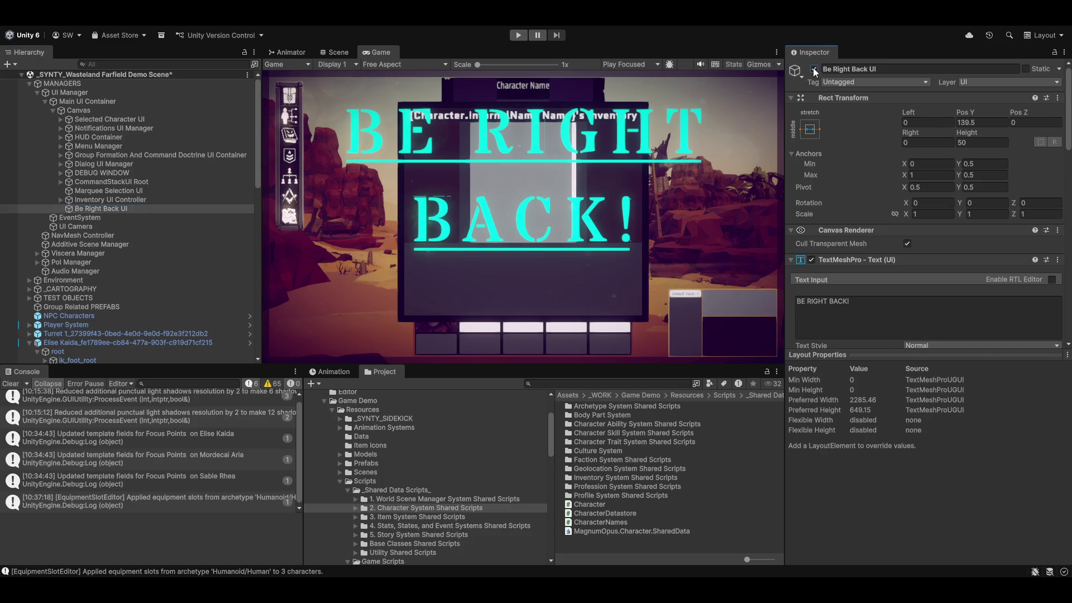
{"action": "left_click", "coordinate": [336, 52]}
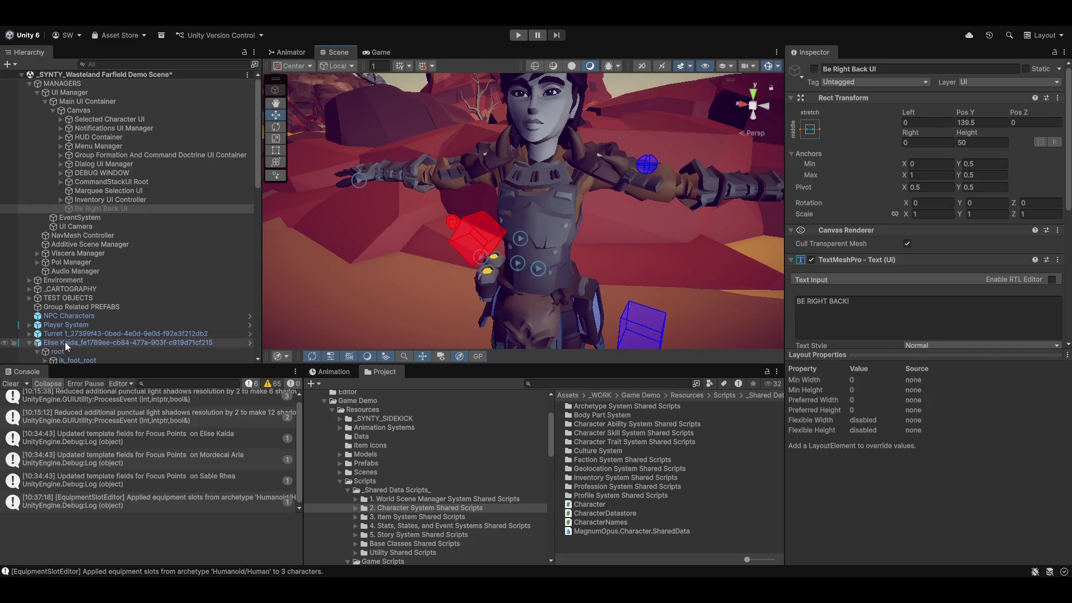
{"action": "left_click", "coordinate": [64, 341]}
{"action": "scroll", "coordinate": [79, 350], "scroll_direction": "down", "scroll_amount": 3}
{"action": "scroll", "coordinate": [112, 290], "scroll_direction": "down", "scroll_amount": 3}
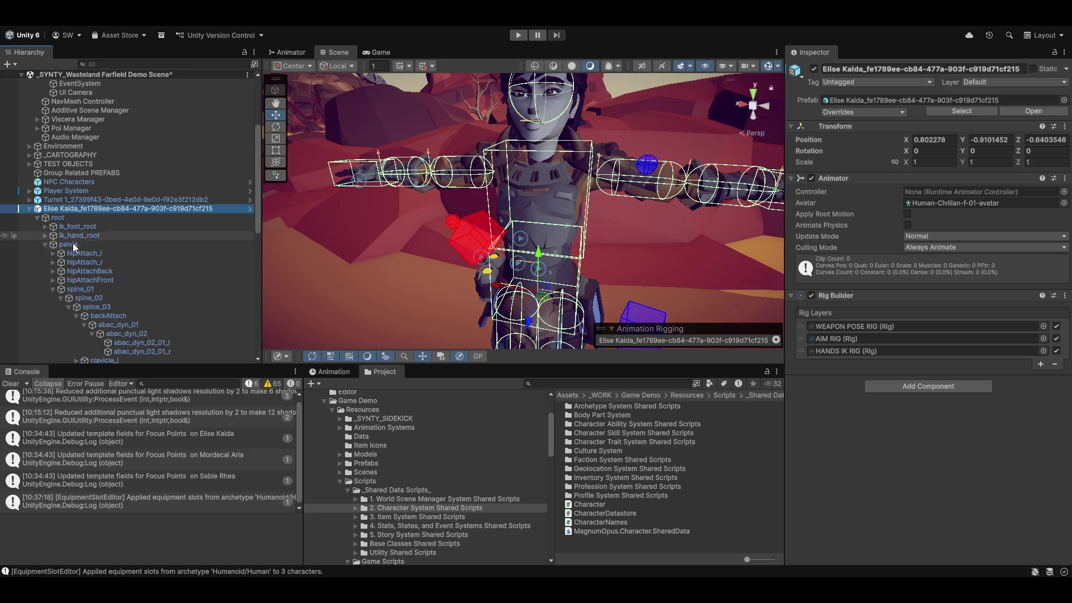
{"action": "left_click", "coordinate": [51, 289]}
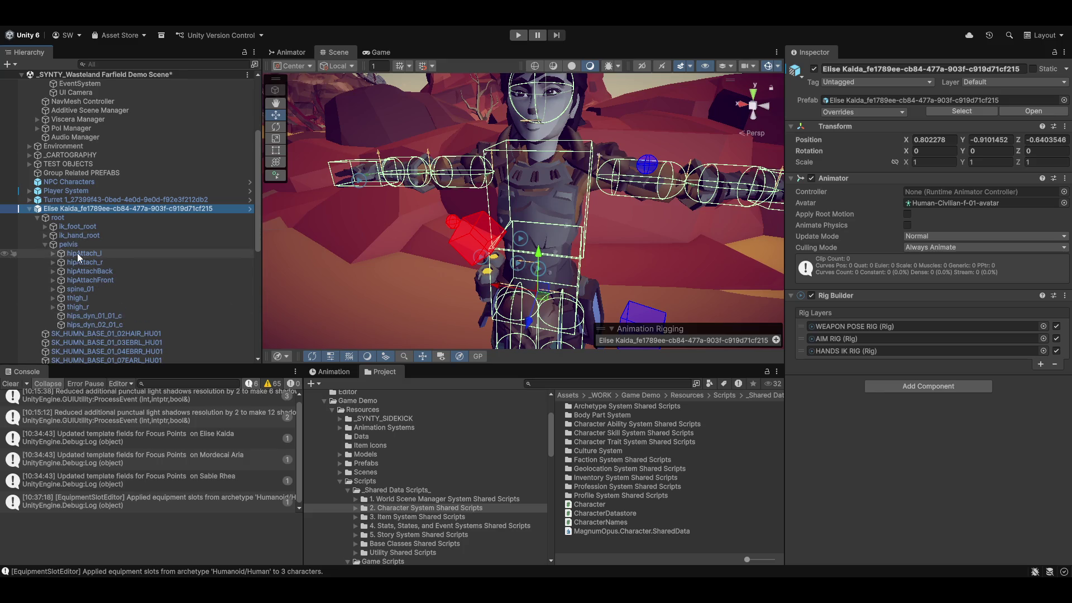
- Inspect the hipAttach_l, hipAttach_r, hipAttachBack, hipAttachFront and both hips_dyn bones
{"action": "left_click", "coordinate": [77, 253]}
{"action": "left_click", "coordinate": [103, 263]}
{"action": "left_click", "coordinate": [112, 271]}
{"action": "left_click", "coordinate": [110, 280]}
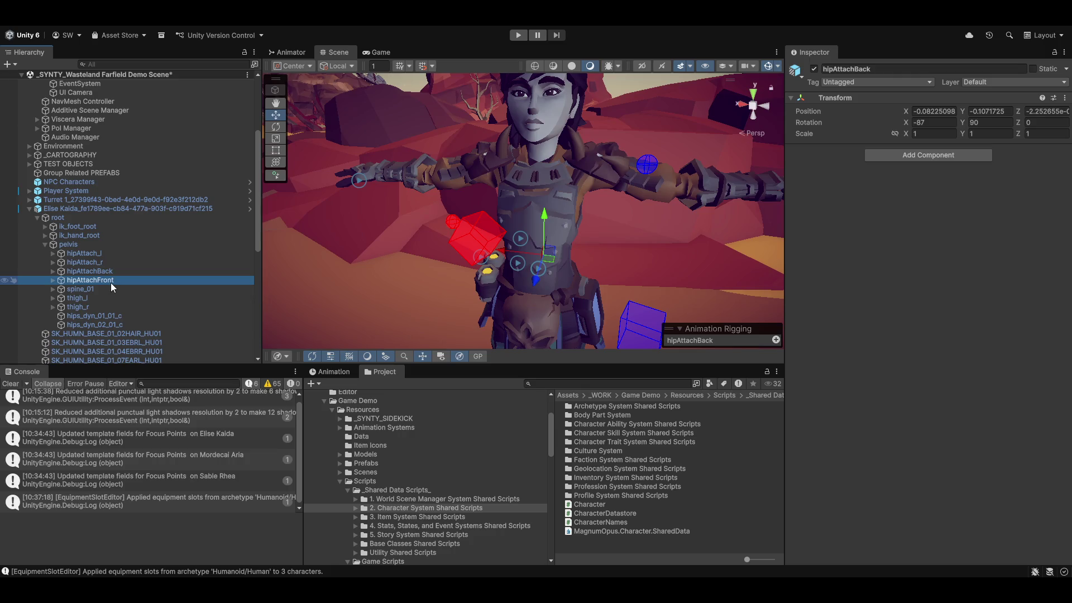
{"action": "left_click", "coordinate": [72, 316]}
{"action": "left_click", "coordinate": [79, 326]}
- Frame hips_dyn_02_01_c, nudge it with the move tool, and toggle it inactive and active
{"action": "mouse_move", "coordinate": [502, 268]}
{"action": "left_mouse_down"}
{"action": "mouse_move", "coordinate": [519, 277]}
{"action": "mouse_move", "coordinate": [404, 261]}
{"action": "left_mouse_up"}
{"action": "key", "text": "f"}
{"action": "key", "text": "w"}
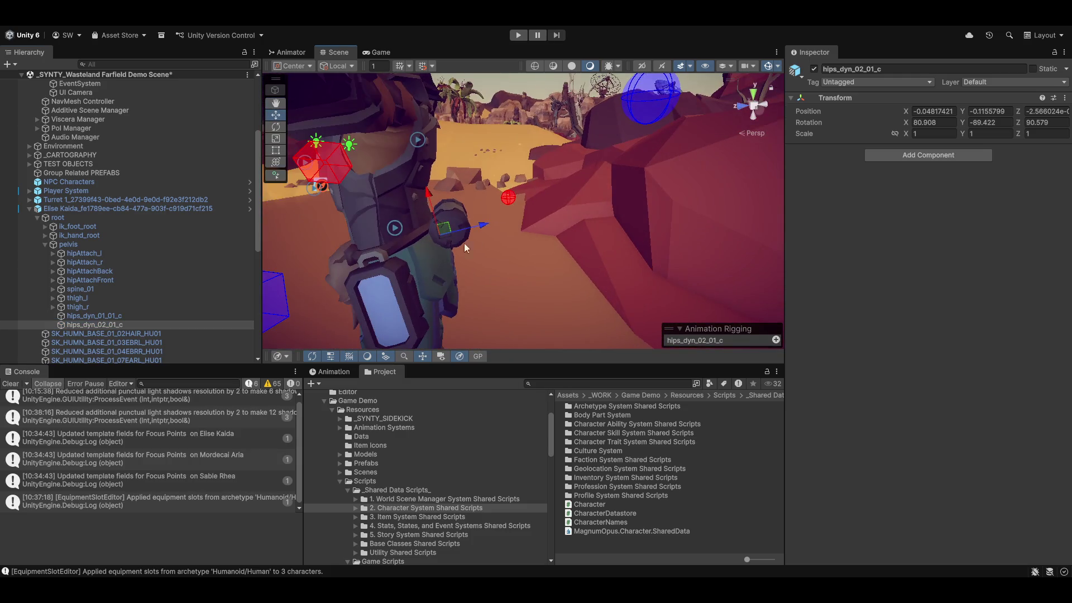
{"action": "mouse_move", "coordinate": [478, 225]}
{"action": "left_mouse_down"}
{"action": "mouse_move", "coordinate": [518, 222]}
{"action": "mouse_move", "coordinate": [569, 246]}
{"action": "left_mouse_up"}
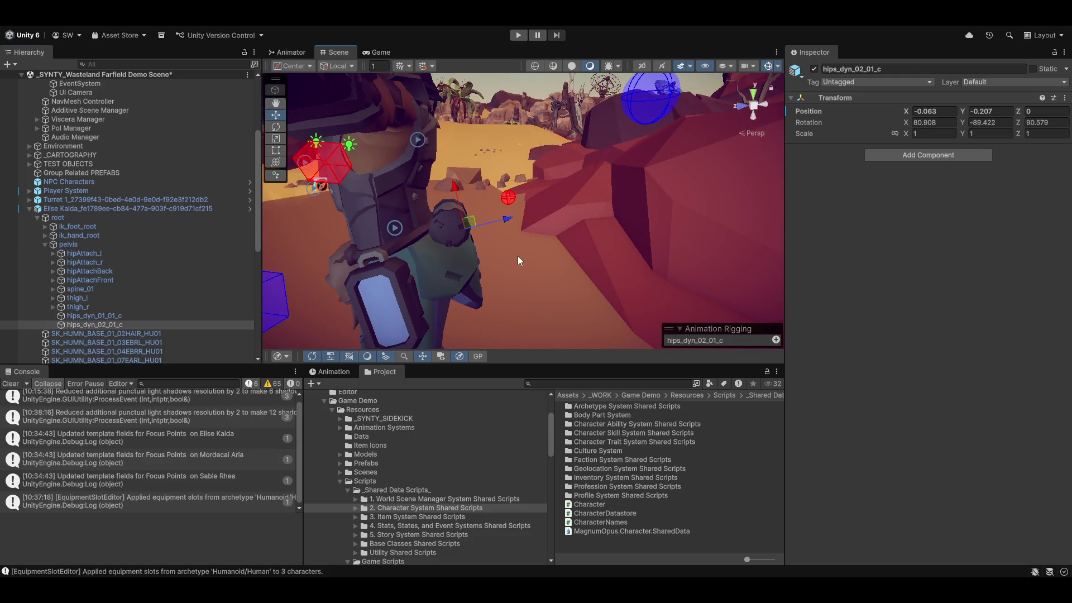
{"action": "left_click", "coordinate": [814, 69]}
{"action": "left_click", "coordinate": [814, 69]}
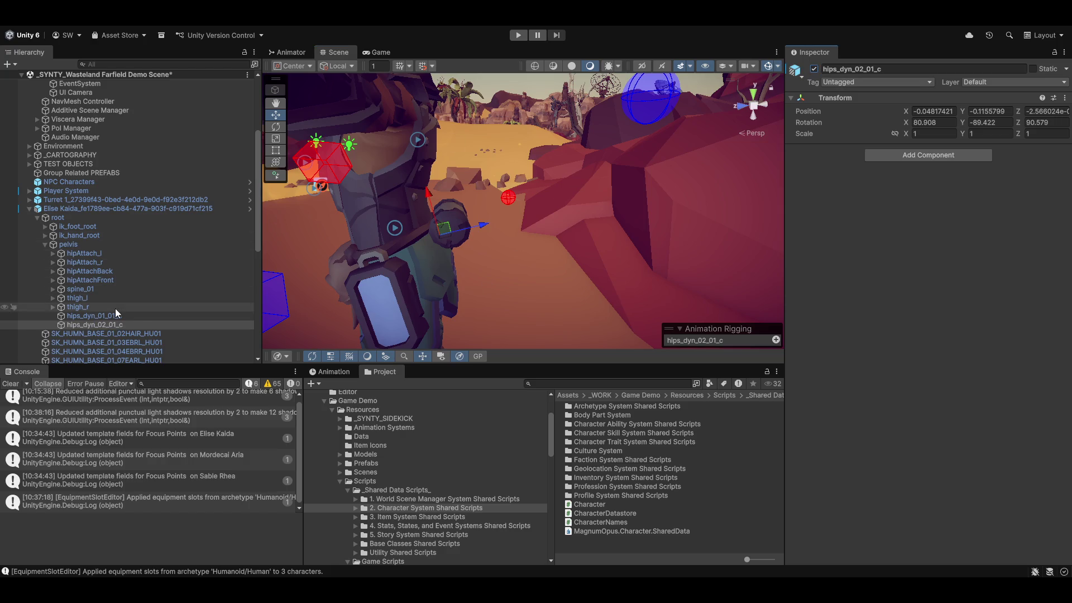
- Shift hips_dyn_01_01_c sideways and lower hipAttachFront slightly
{"action": "left_click", "coordinate": [95, 316]}
{"action": "left_click_drag", "start_coordinate": [305, 263], "coordinate": [357, 255]}
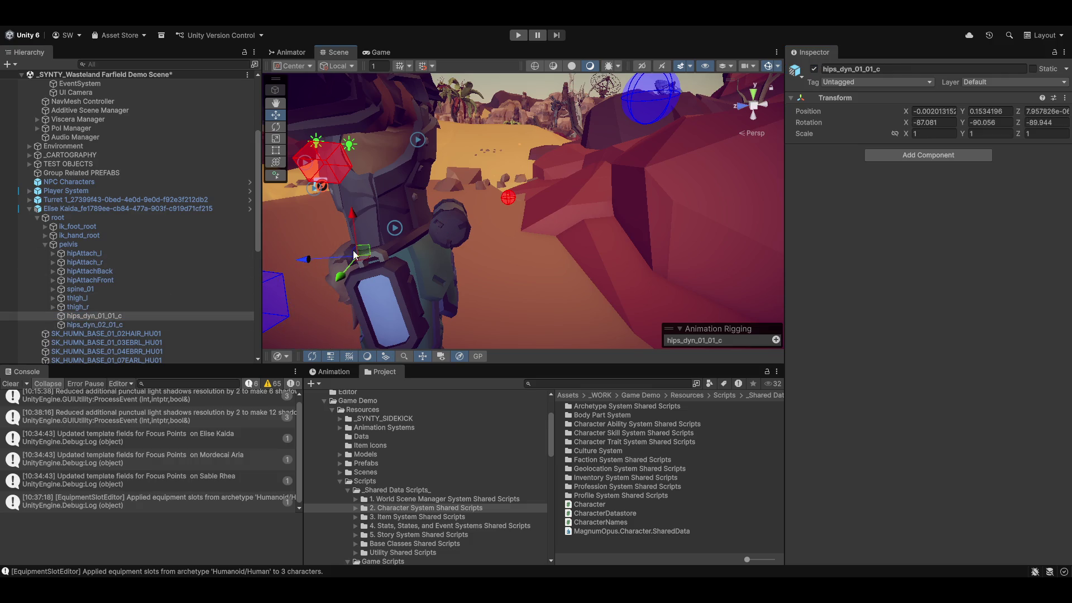
{"action": "left_click", "coordinate": [93, 280]}
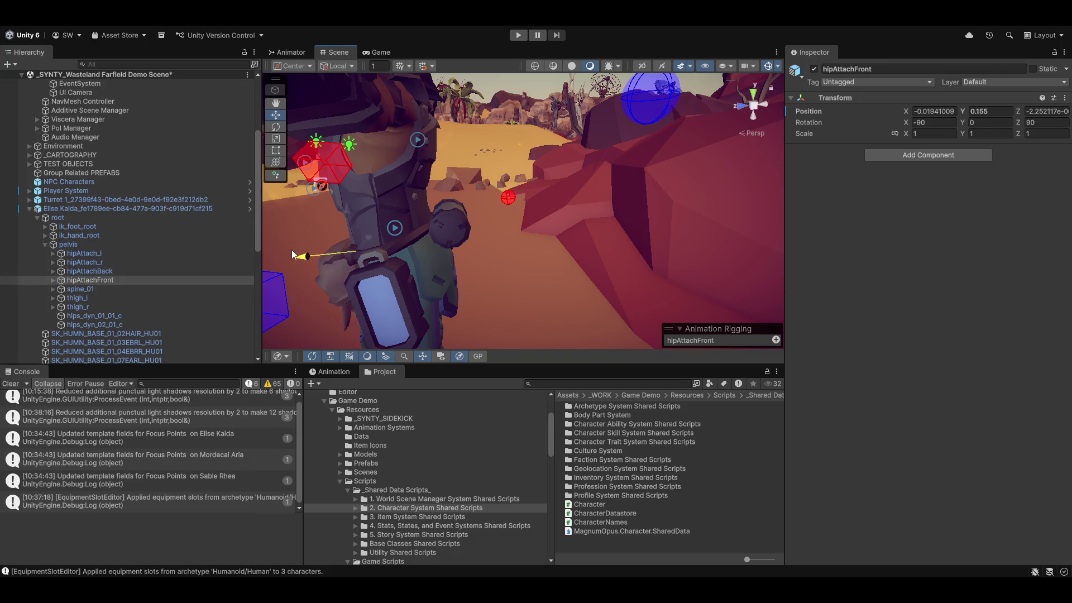
{"action": "left_click_drag", "start_coordinate": [296, 255], "coordinate": [308, 255]}
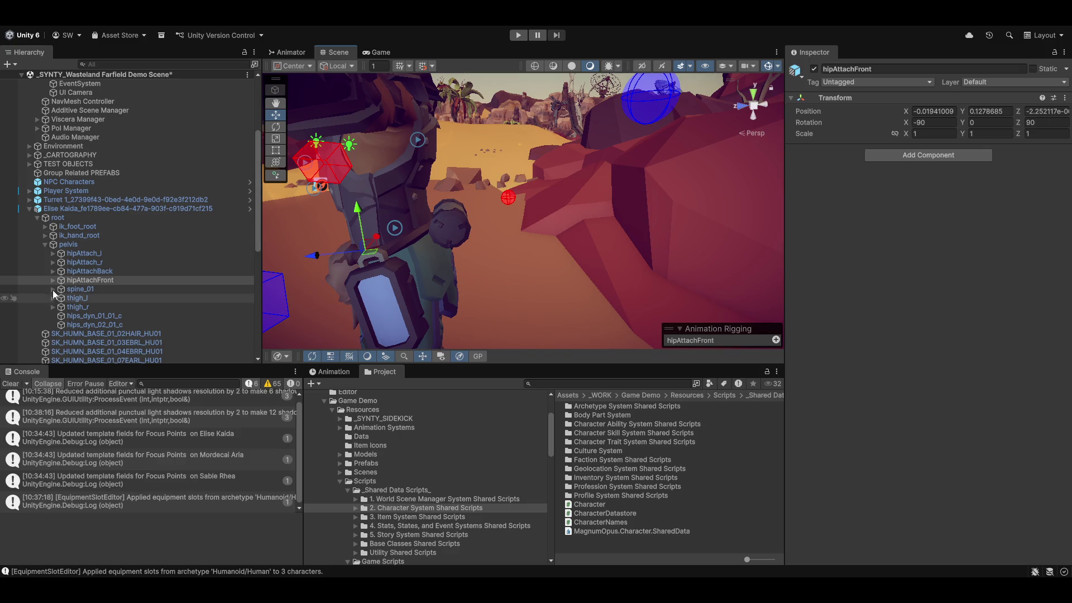
- Expand hipAttachFront to check its child, inspect hipAttachBack, then collapse it again
{"action": "left_click", "coordinate": [53, 280]}
{"action": "left_click", "coordinate": [88, 271]}
{"action": "left_click", "coordinate": [382, 237]}
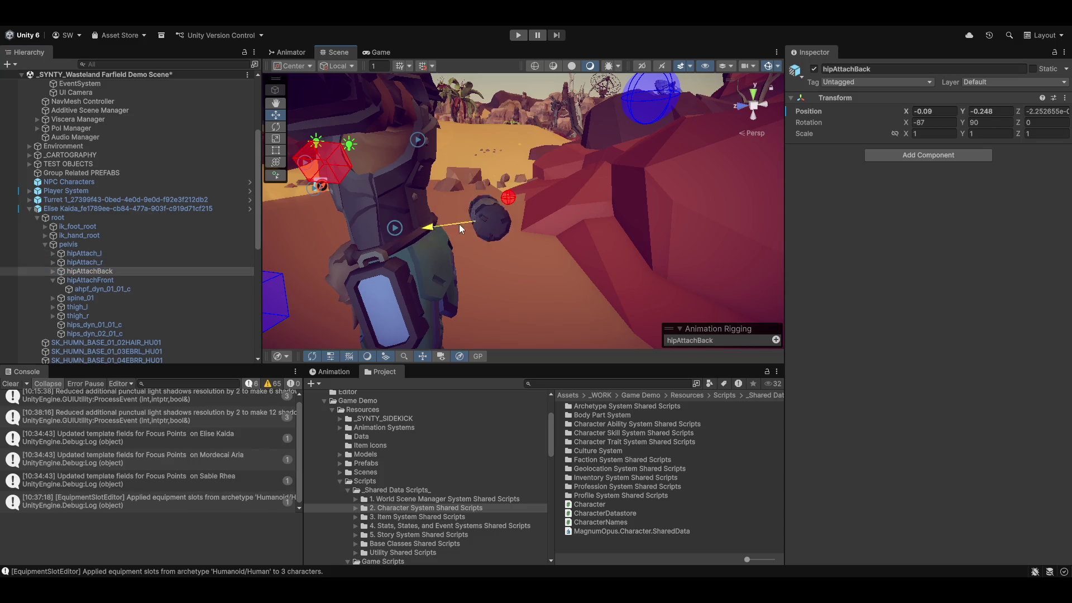
{"action": "left_click", "coordinate": [52, 280]}
- Inspect hipAttach_r, then select all four hip attach points from hipAttach_l down to hipAttachFront
{"action": "left_click", "coordinate": [82, 262]}
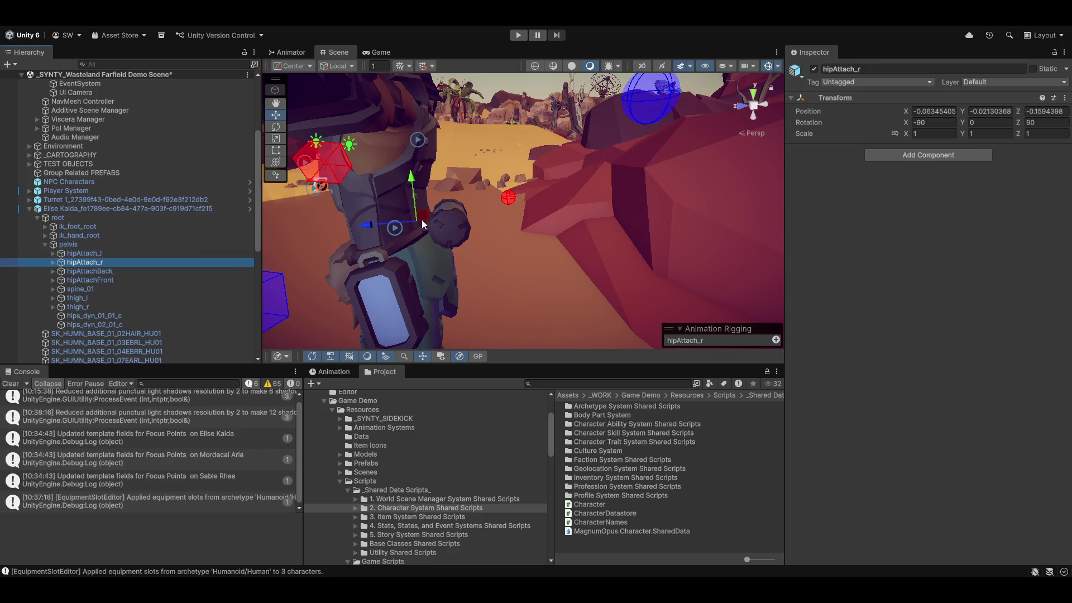
{"action": "left_click", "coordinate": [369, 222]}
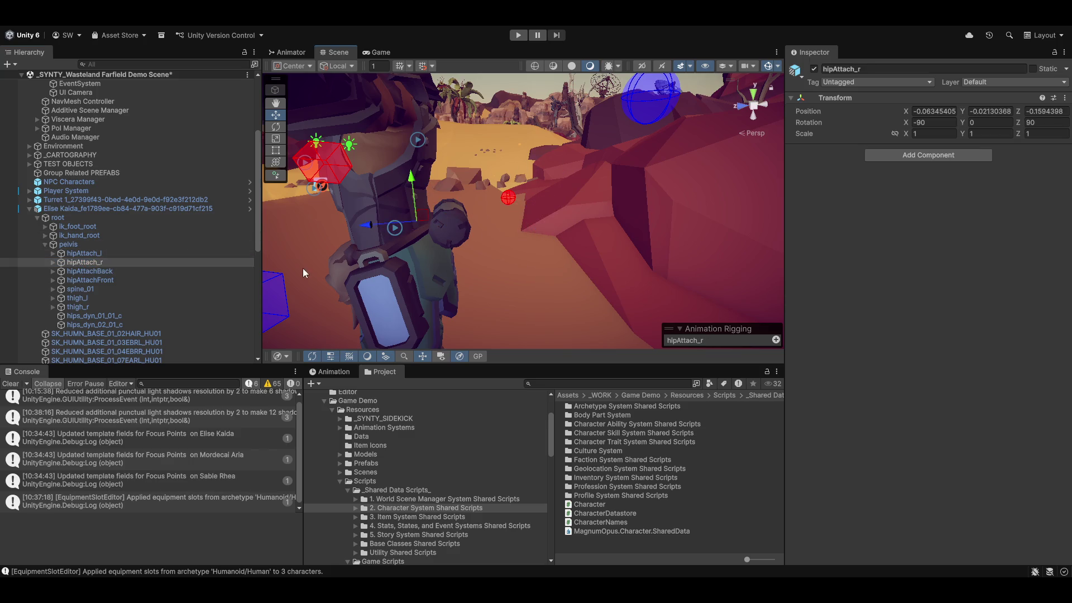
{"action": "left_click", "coordinate": [84, 254]}
{"action": "key", "text": "shift+Down"}
{"action": "key", "text": "shift+Down"}
{"action": "key", "text": "shift+Down"}
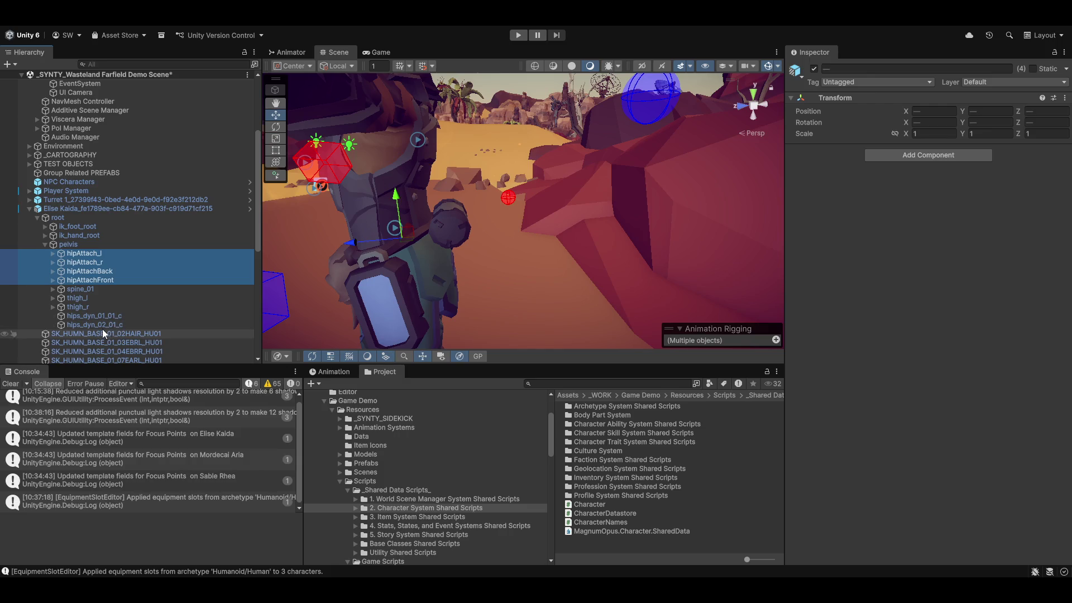
{"action": "left_click", "coordinate": [366, 27]}
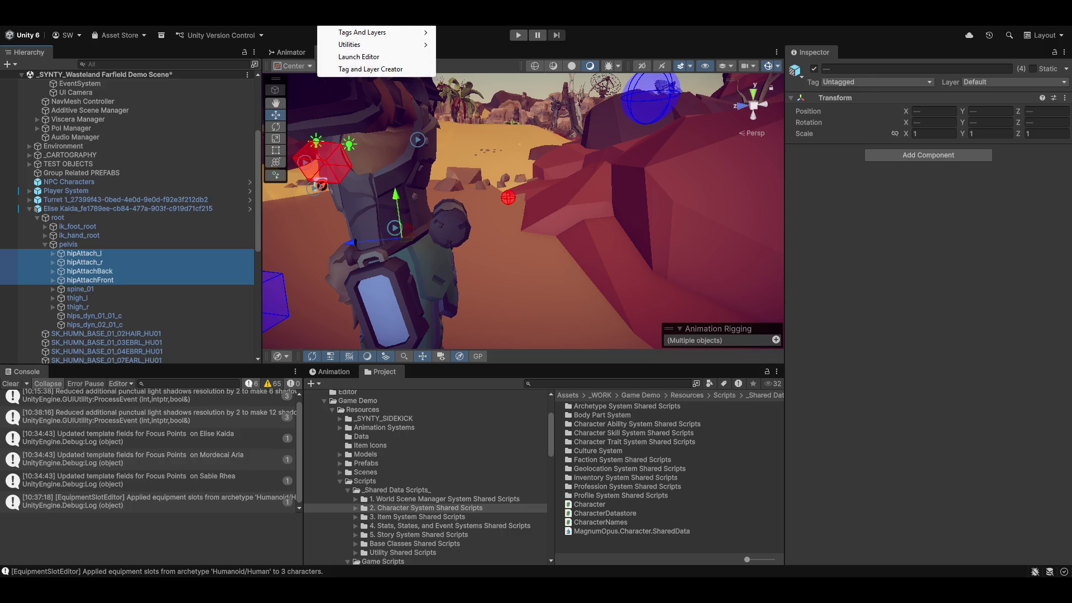
{"action": "left_click", "coordinate": [358, 56]}
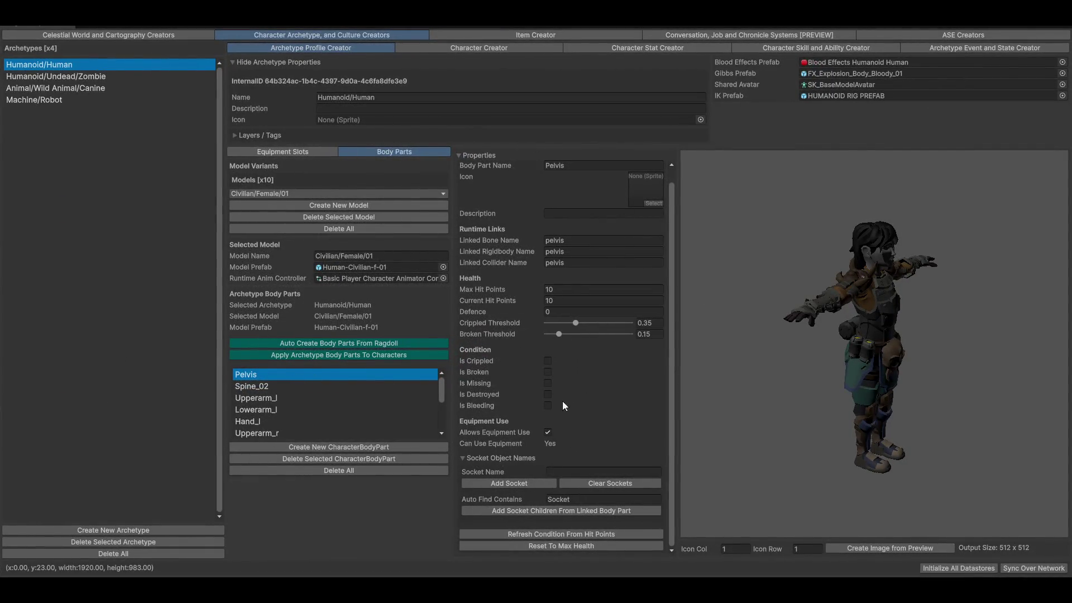
{"action": "left_click", "coordinate": [553, 472]}
{"action": "key", "text": "Escape"}
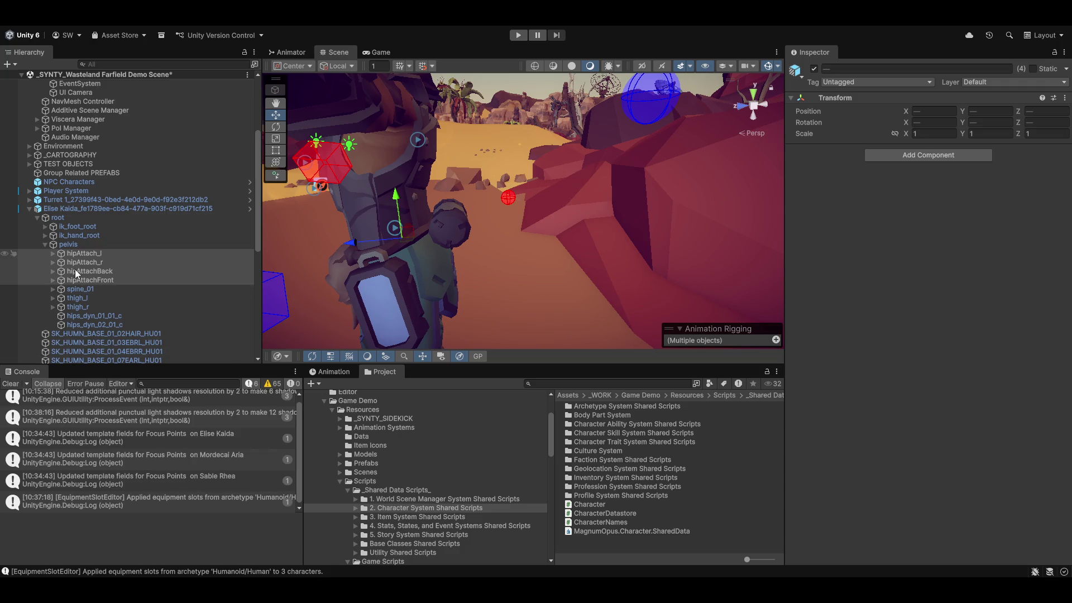
- Copy the hips_dyn_01_01_c bone name via F2 rename, leaving it unchanged
{"action": "left_click", "coordinate": [94, 316]}
{"action": "left_click", "coordinate": [346, 373]}
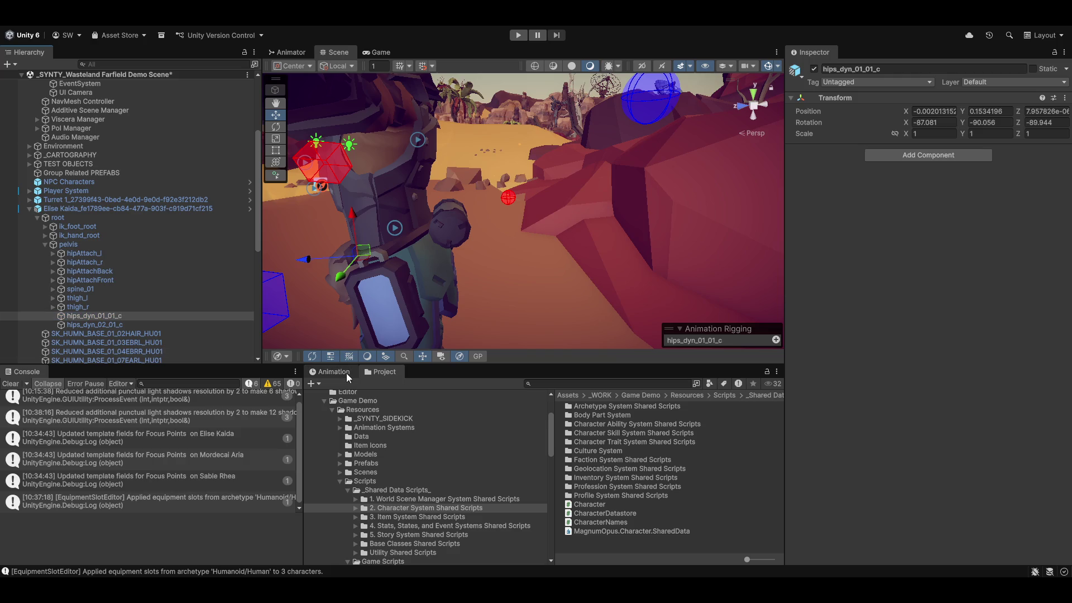
{"action": "left_click", "coordinate": [110, 324]}
{"action": "left_click", "coordinate": [114, 315]}
{"action": "key", "text": "F2"}
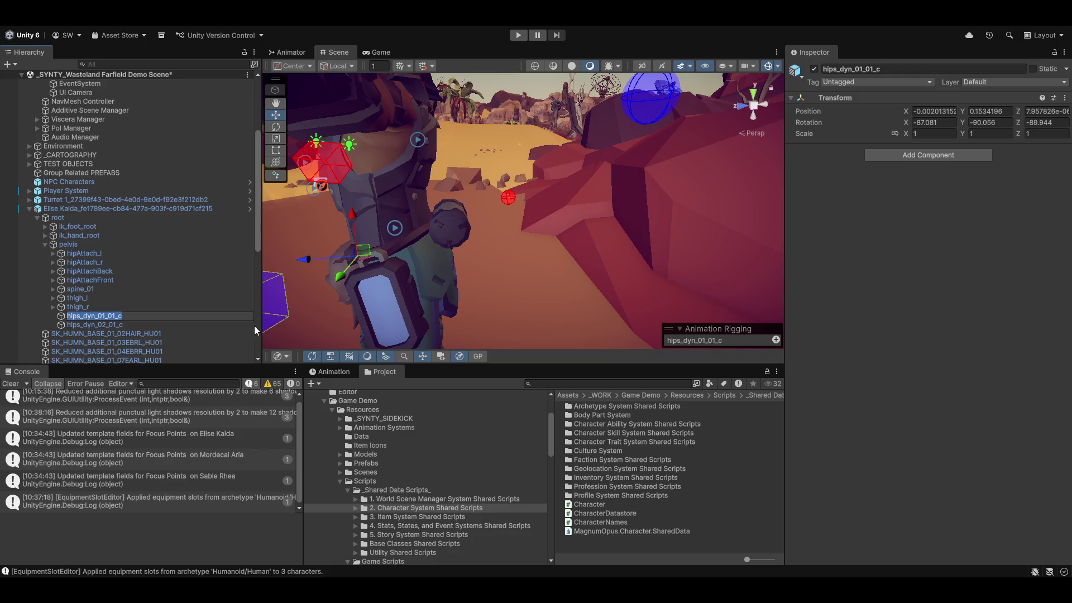
{"action": "key", "text": "Return"}
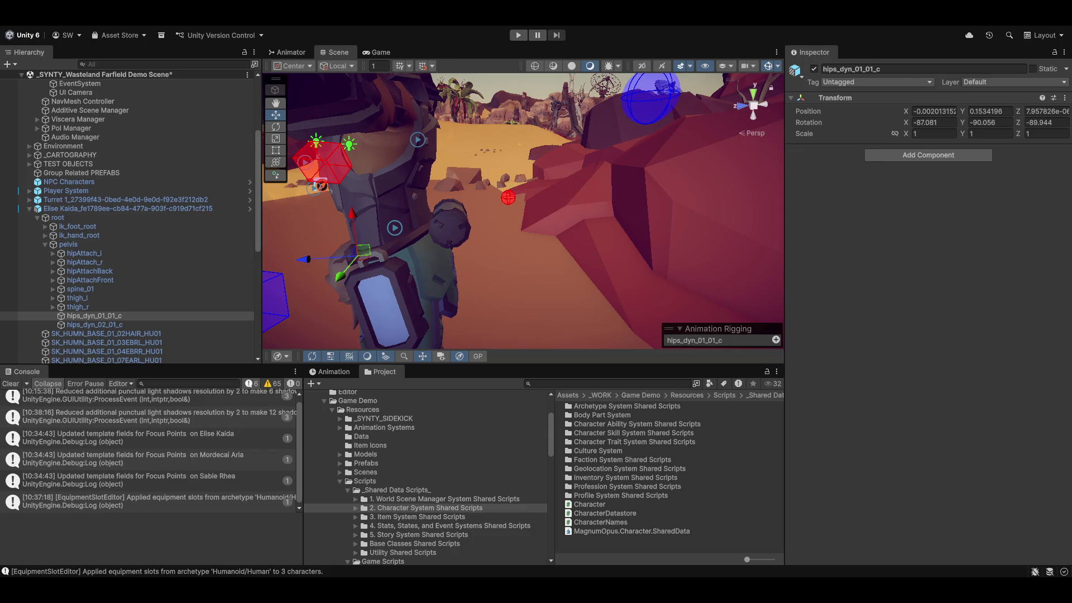
- Copy the hips_dyn_02_01_c bone name via rename, leaving it unchanged
{"action": "left_click", "coordinate": [95, 324]}
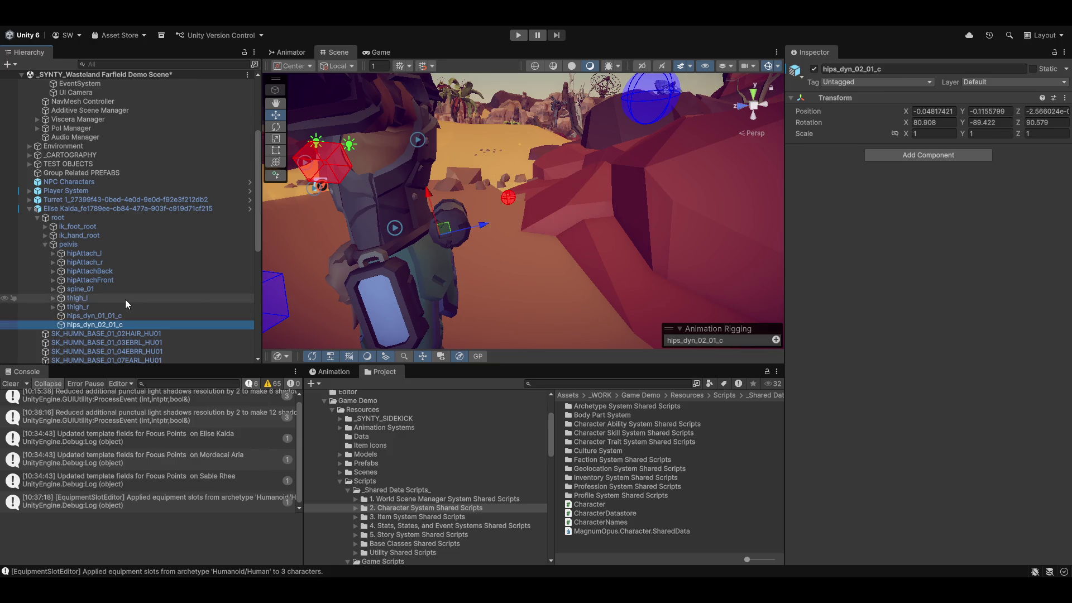
{"action": "mouse_move", "coordinate": [435, 294]}
{"action": "left_mouse_down"}
{"action": "mouse_move", "coordinate": [758, 240]}
{"action": "mouse_move", "coordinate": [502, 262]}
{"action": "mouse_move", "coordinate": [450, 278]}
{"action": "mouse_move", "coordinate": [611, 273]}
{"action": "mouse_move", "coordinate": [598, 295]}
{"action": "mouse_move", "coordinate": [511, 319]}
{"action": "left_mouse_up"}
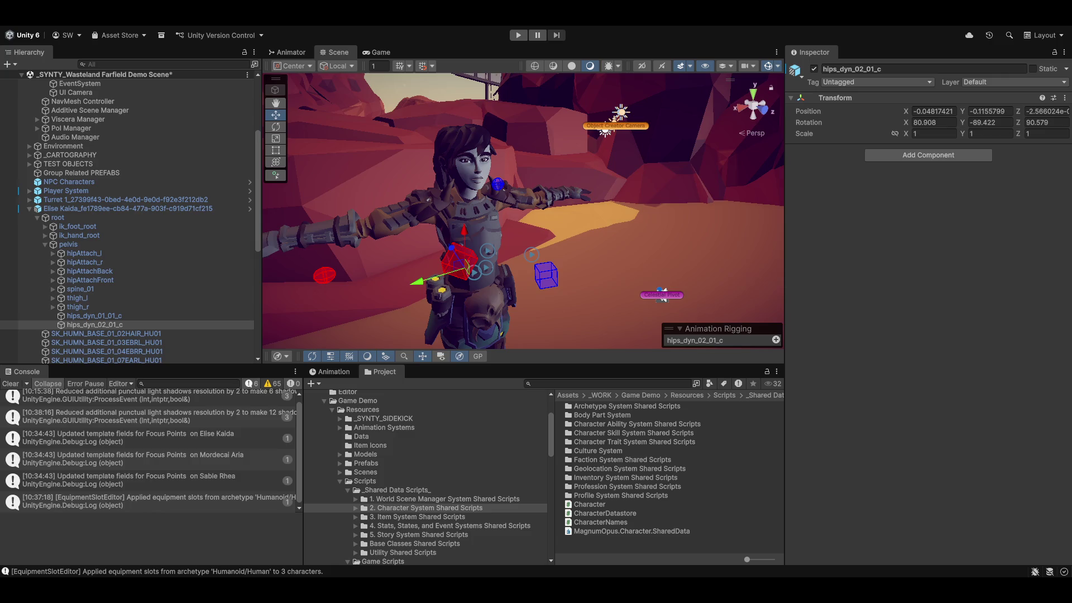
{"action": "left_click", "coordinate": [113, 327]}
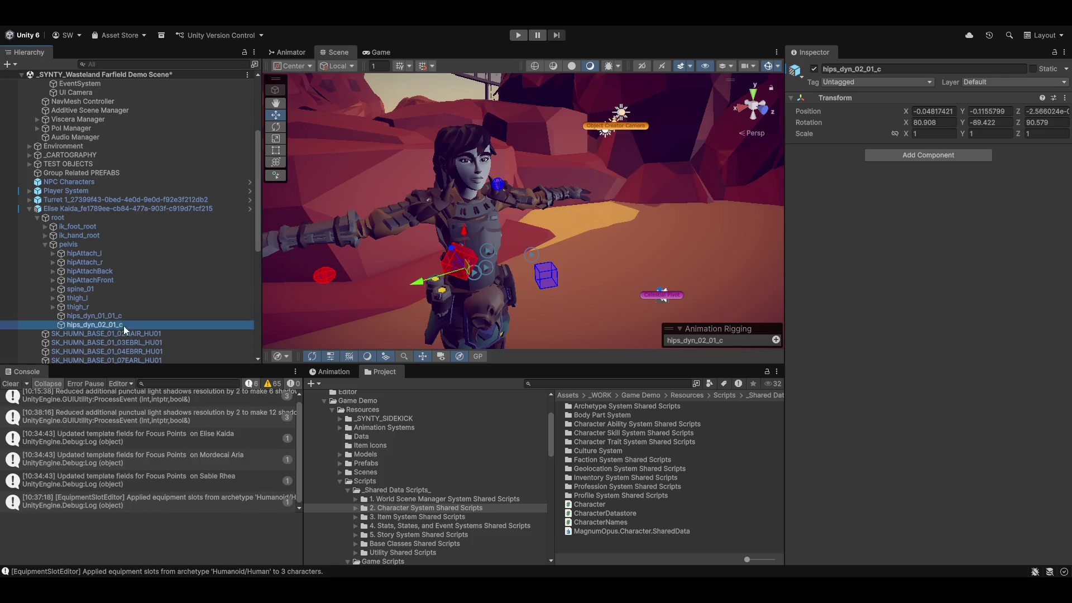
{"action": "key", "text": "Return"}
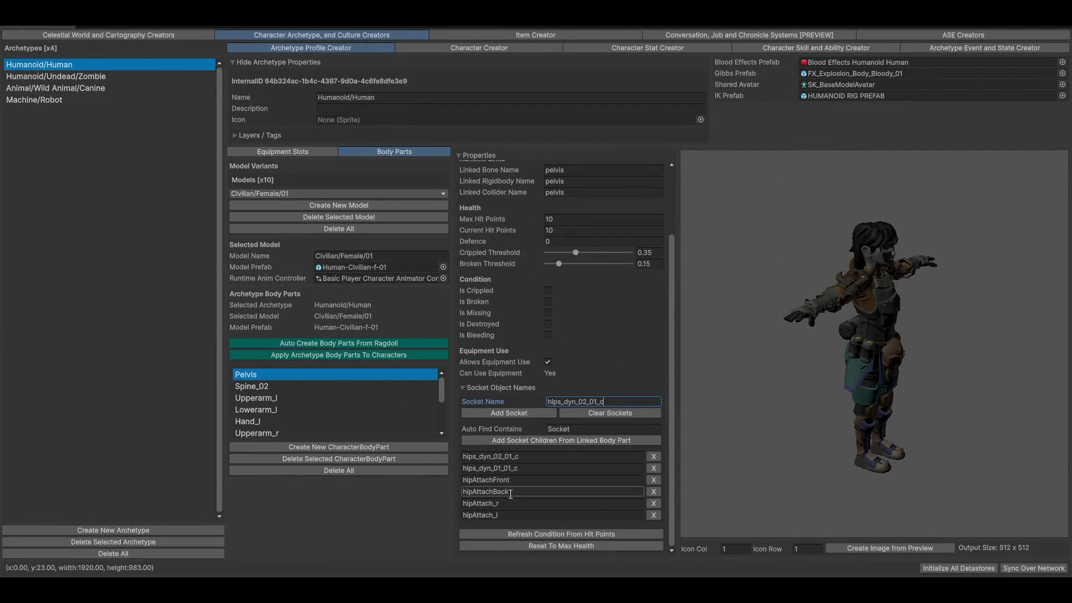
{"action": "mouse_move", "coordinate": [886, 360]}
{"action": "left_mouse_down"}
{"action": "mouse_move", "coordinate": [775, 360]}
{"action": "mouse_move", "coordinate": [770, 333]}
{"action": "mouse_move", "coordinate": [720, 458]}
{"action": "mouse_move", "coordinate": [809, 367]}
{"action": "mouse_move", "coordinate": [772, 383]}
{"action": "mouse_move", "coordinate": [879, 327]}
{"action": "left_mouse_up"}
{"action": "left_click_drag", "start_coordinate": [854, 387], "coordinate": [847, 361]}
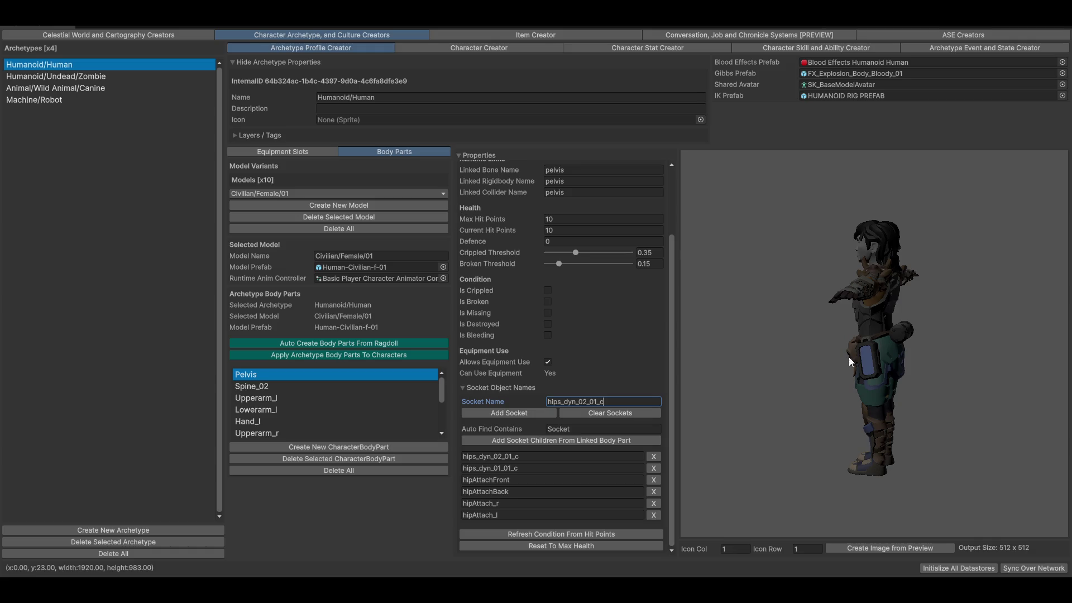
{"action": "mouse_move", "coordinate": [920, 374]}
{"action": "left_mouse_down"}
{"action": "mouse_move", "coordinate": [565, 366]}
{"action": "mouse_move", "coordinate": [777, 386]}
{"action": "left_mouse_up"}
{"action": "mouse_move", "coordinate": [883, 338]}
{"action": "left_mouse_down"}
{"action": "mouse_move", "coordinate": [685, 386]}
{"action": "mouse_move", "coordinate": [879, 350]}
{"action": "mouse_move", "coordinate": [1056, 432]}
{"action": "mouse_move", "coordinate": [3, 396]}
{"action": "left_mouse_up"}
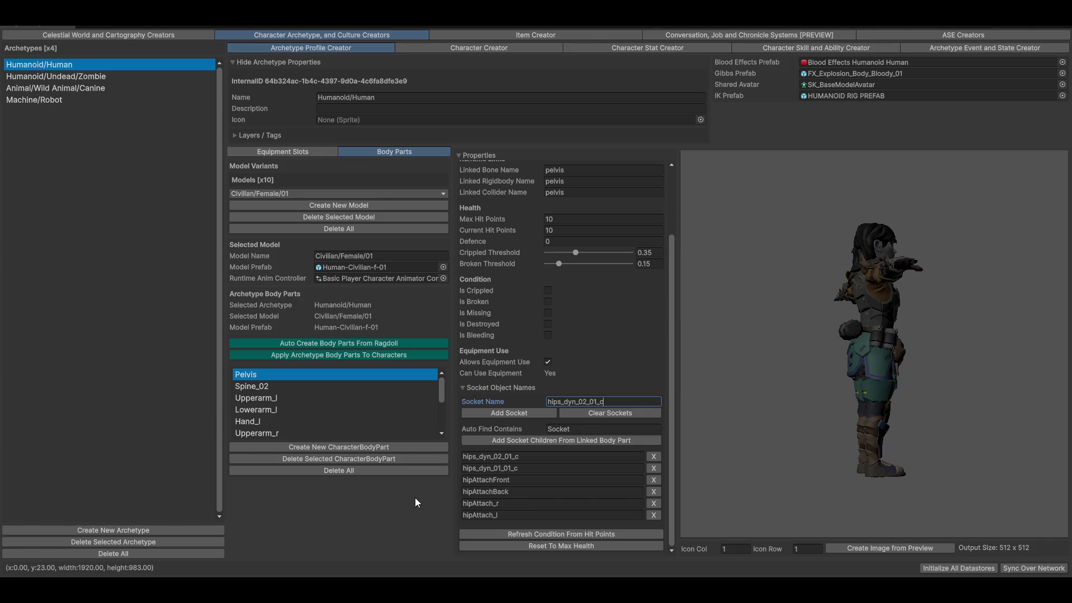
{"action": "left_click_drag", "start_coordinate": [832, 422], "coordinate": [911, 437]}
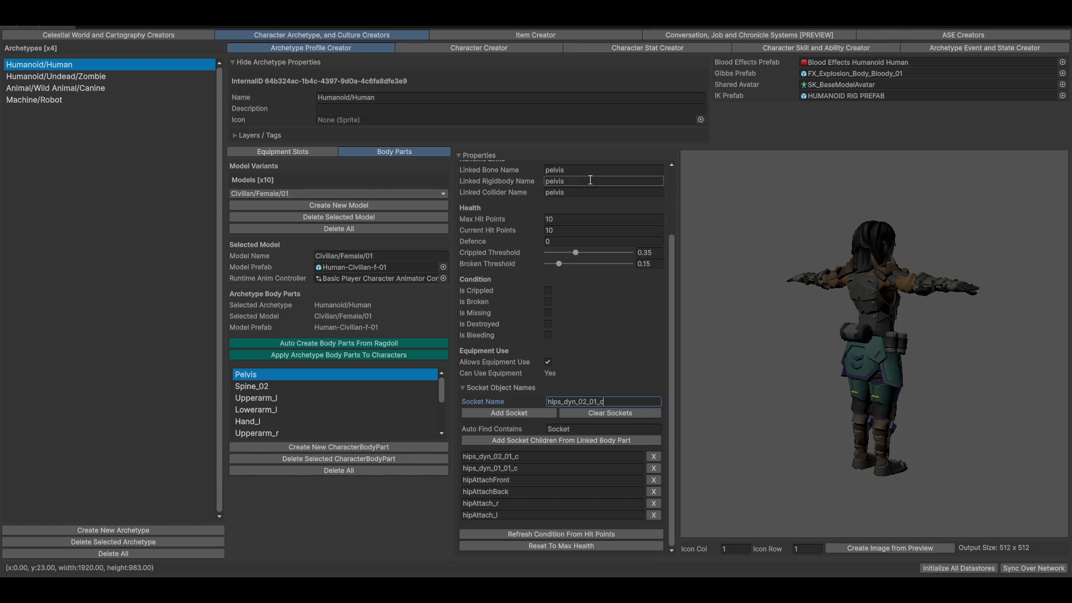
{"action": "left_click", "coordinate": [291, 149]}
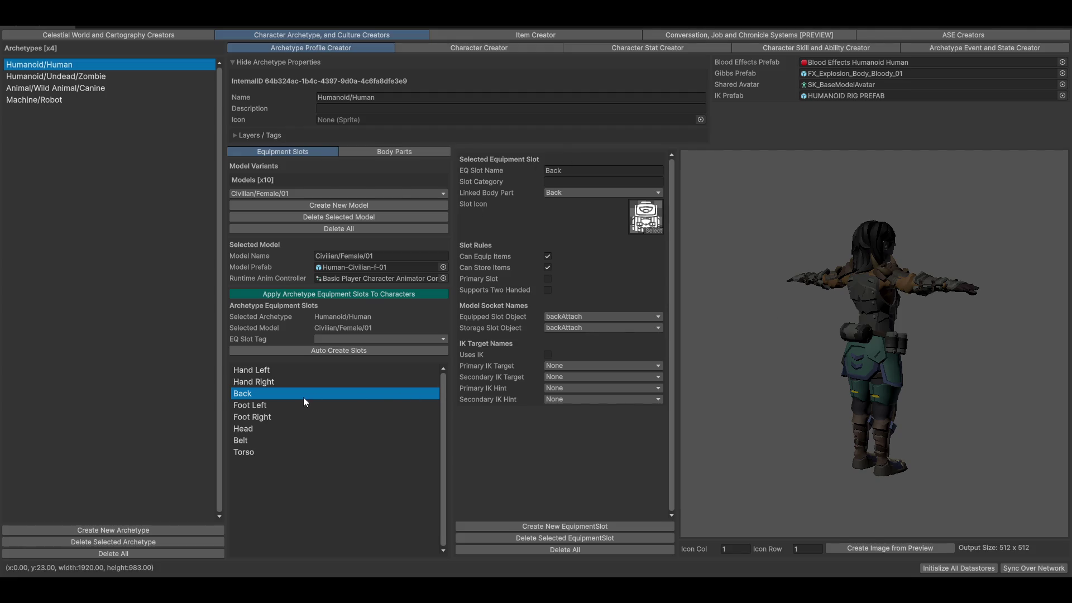
- Keep the Belt slot linked to Pelvis with equipped and storage sockets None, then select Torso
{"action": "left_click", "coordinate": [246, 443]}
{"action": "left_click", "coordinate": [586, 193]}
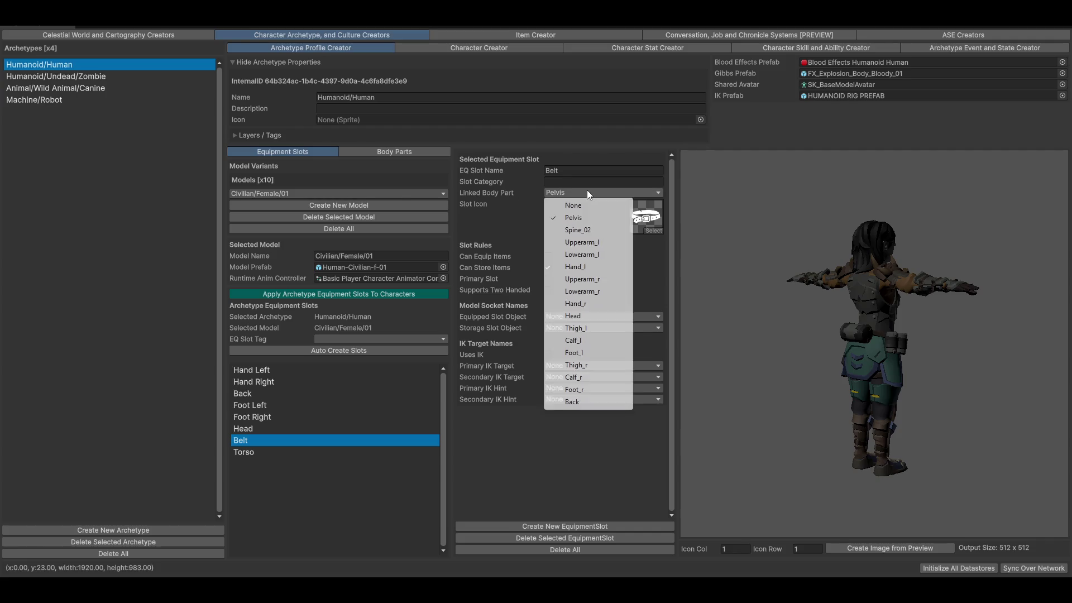
{"action": "left_click", "coordinate": [586, 217]}
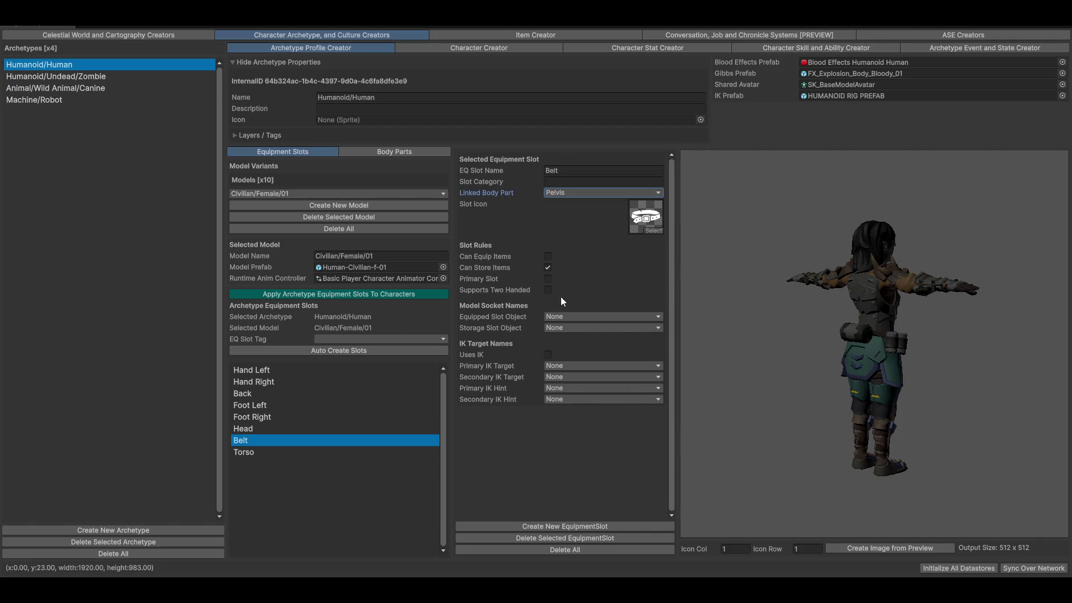
{"action": "left_click", "coordinate": [557, 317]}
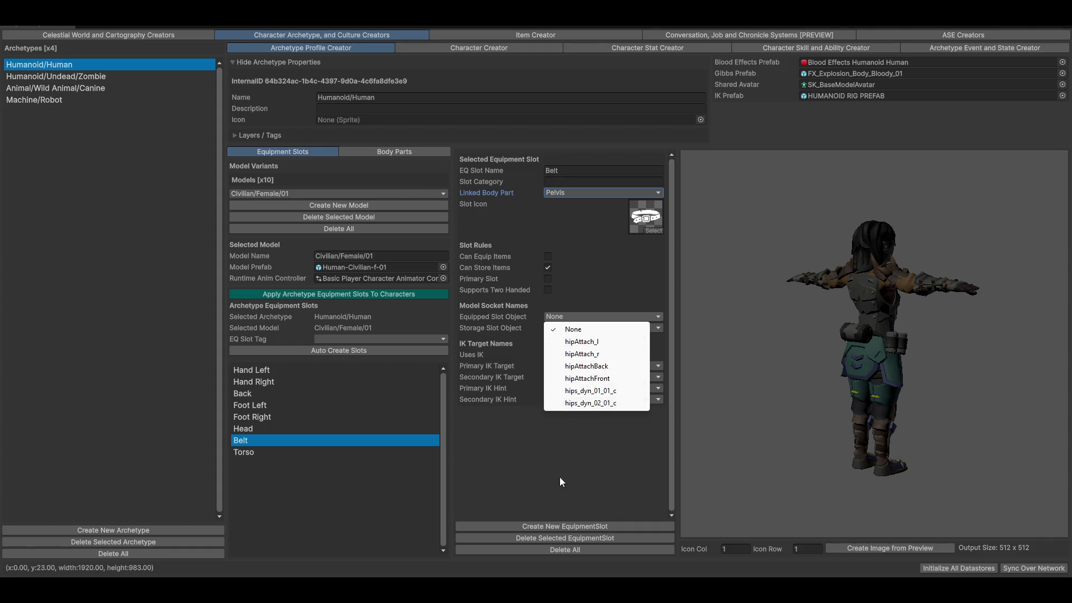
{"action": "left_click", "coordinate": [533, 339]}
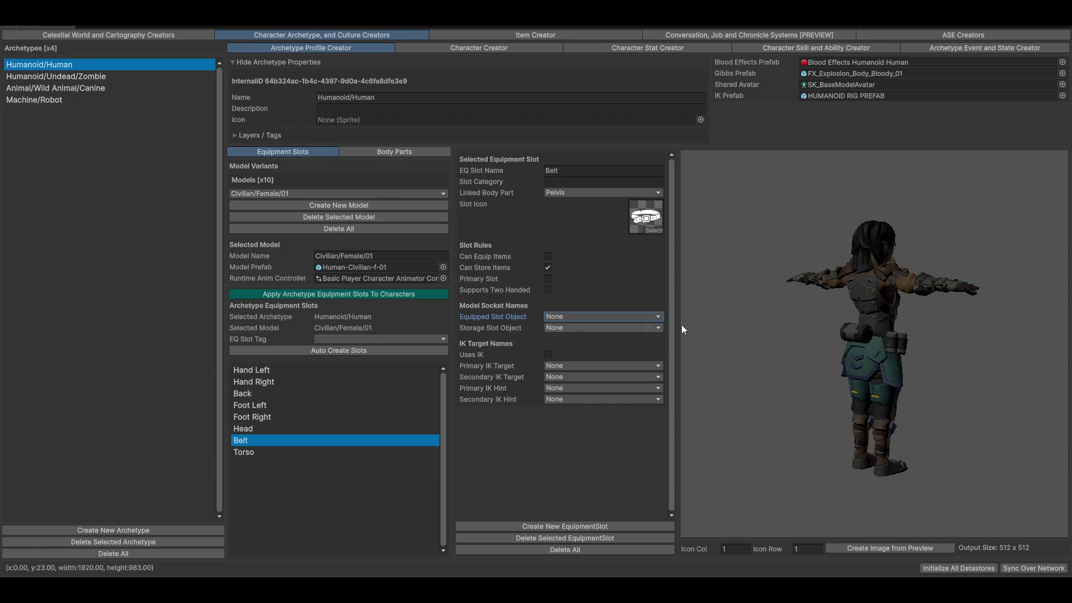
{"action": "left_click", "coordinate": [582, 328]}
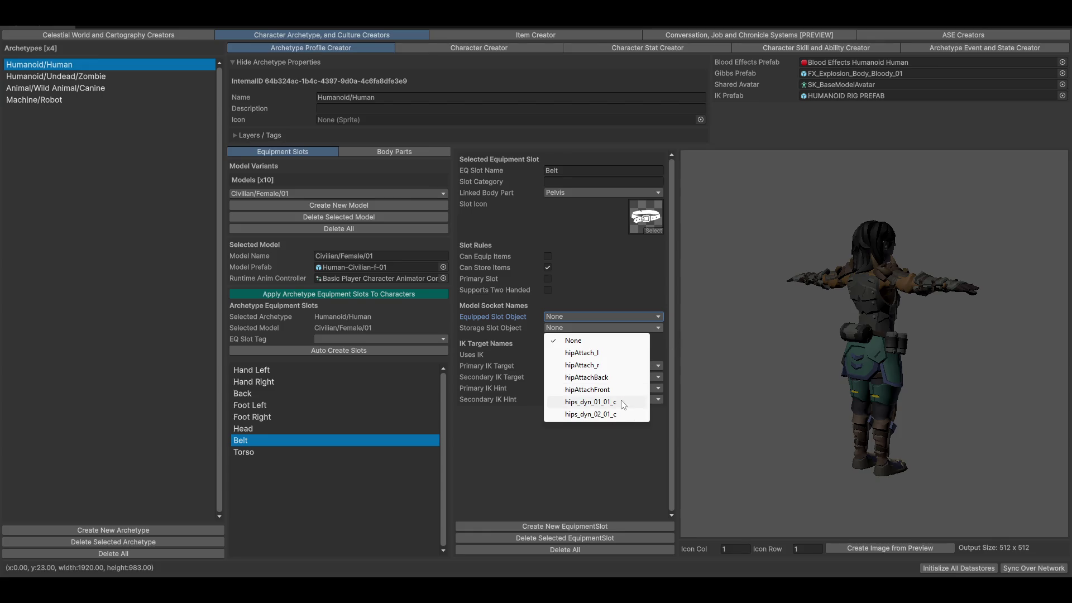
{"action": "left_click", "coordinate": [565, 487]}
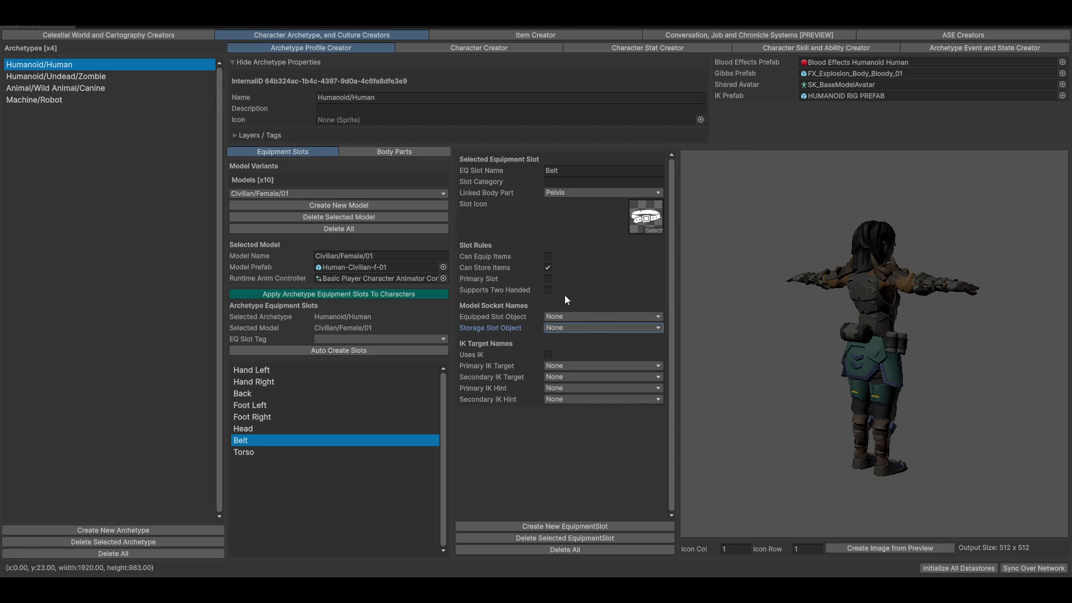
{"action": "left_click", "coordinate": [248, 454]}
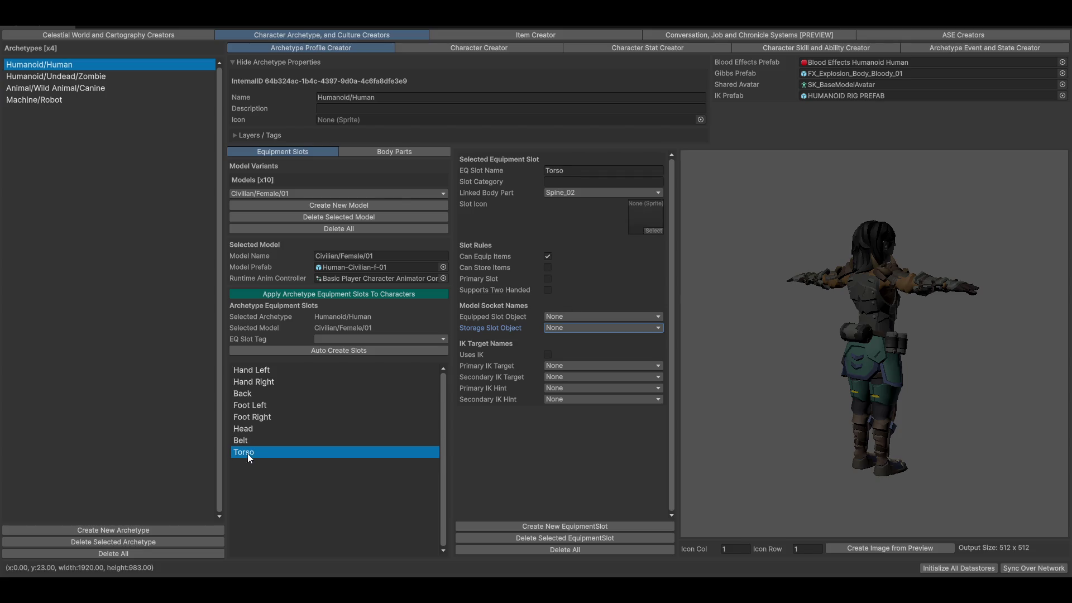
- Check socket options for the Torso, Foot Right, Back and Hand Left slots, keeping prop_l
{"action": "left_click", "coordinate": [583, 318]}
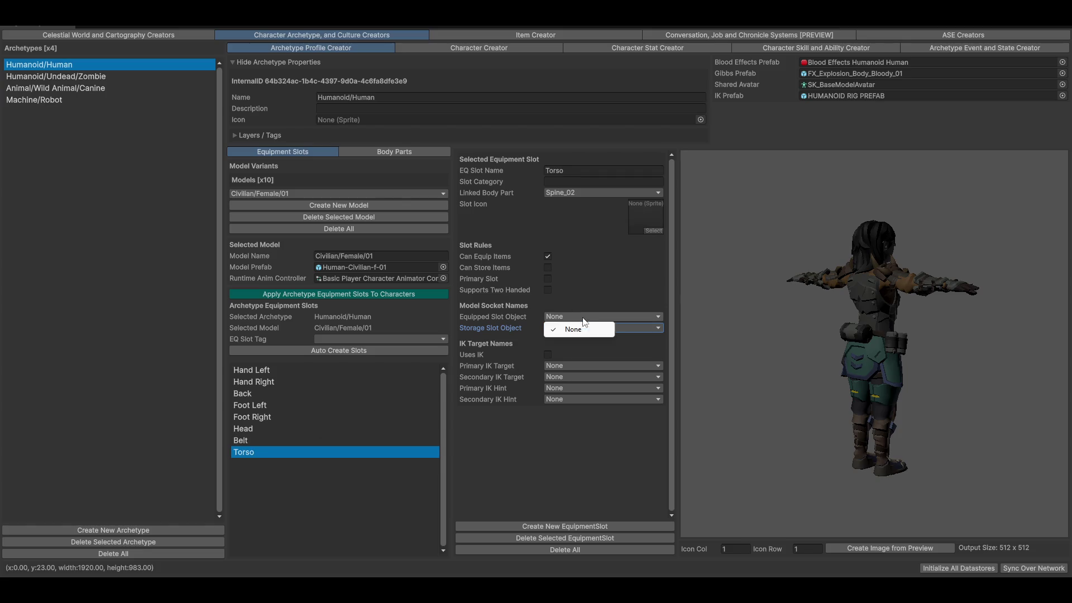
{"action": "left_click", "coordinate": [273, 405]}
{"action": "left_click", "coordinate": [266, 415]}
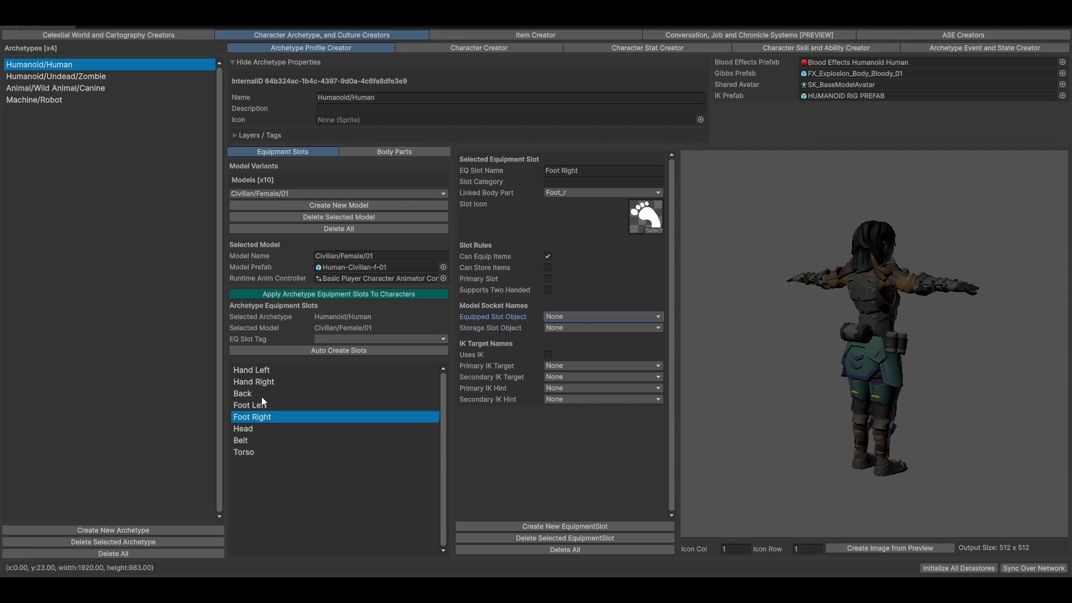
{"action": "left_click", "coordinate": [260, 395]}
{"action": "left_click", "coordinate": [586, 315]}
{"action": "left_click", "coordinate": [268, 374]}
{"action": "left_click", "coordinate": [268, 373]}
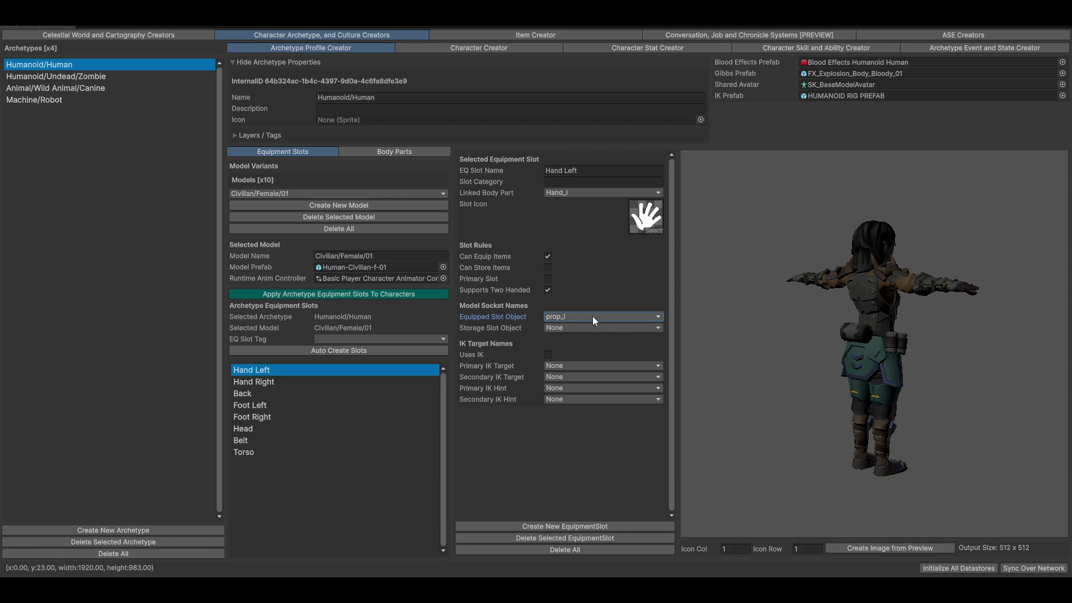
{"action": "left_click", "coordinate": [592, 316]}
{"action": "left_click", "coordinate": [494, 487]}
- Turn the character preview to face front and open the Character Creator inventory editor
{"action": "mouse_move", "coordinate": [938, 367]}
{"action": "left_mouse_down"}
{"action": "mouse_move", "coordinate": [802, 343]}
{"action": "mouse_move", "coordinate": [773, 349]}
{"action": "mouse_move", "coordinate": [887, 350]}
{"action": "mouse_move", "coordinate": [901, 290]}
{"action": "left_mouse_up"}
{"action": "mouse_move", "coordinate": [870, 351]}
{"action": "left_mouse_down"}
{"action": "mouse_move", "coordinate": [849, 353]}
{"action": "mouse_move", "coordinate": [913, 321]}
{"action": "mouse_move", "coordinate": [879, 352]}
{"action": "left_mouse_up"}
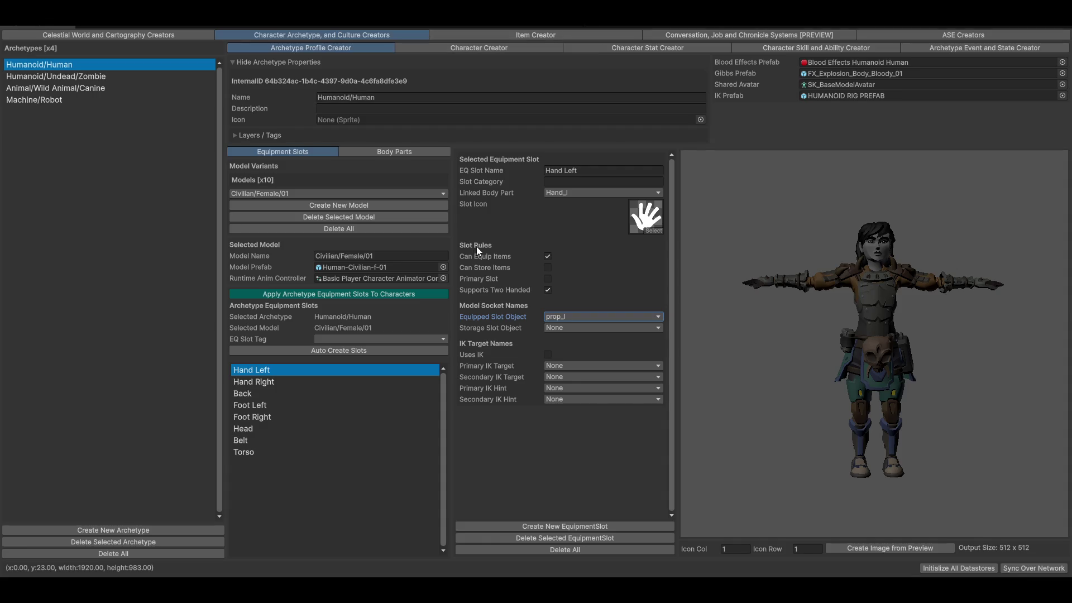
{"action": "left_click", "coordinate": [477, 49]}
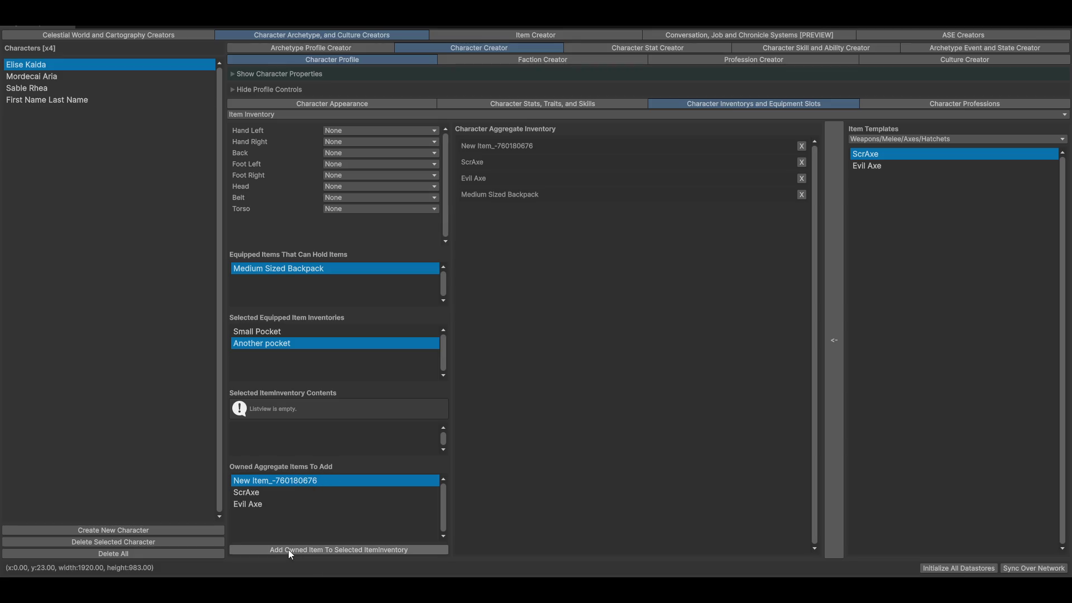
- Remove New Item, Medium Sized Backpack, Evil Axe and ScrAxe from the aggregate inventory
{"action": "left_click", "coordinate": [801, 146]}
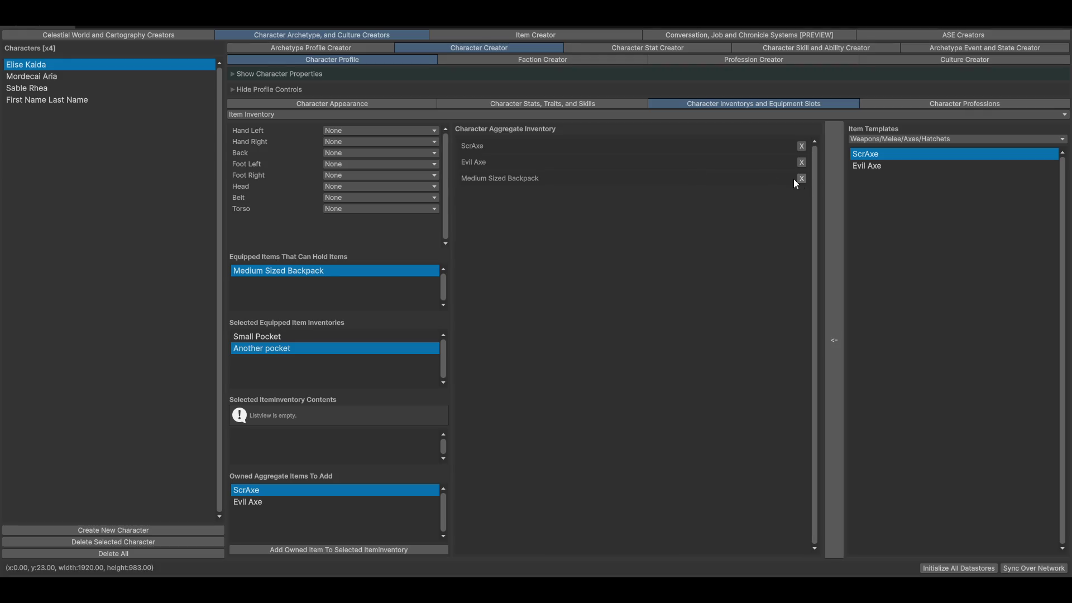
{"action": "left_click", "coordinate": [384, 153]}
{"action": "left_click", "coordinate": [357, 163]}
{"action": "left_click", "coordinate": [801, 178]}
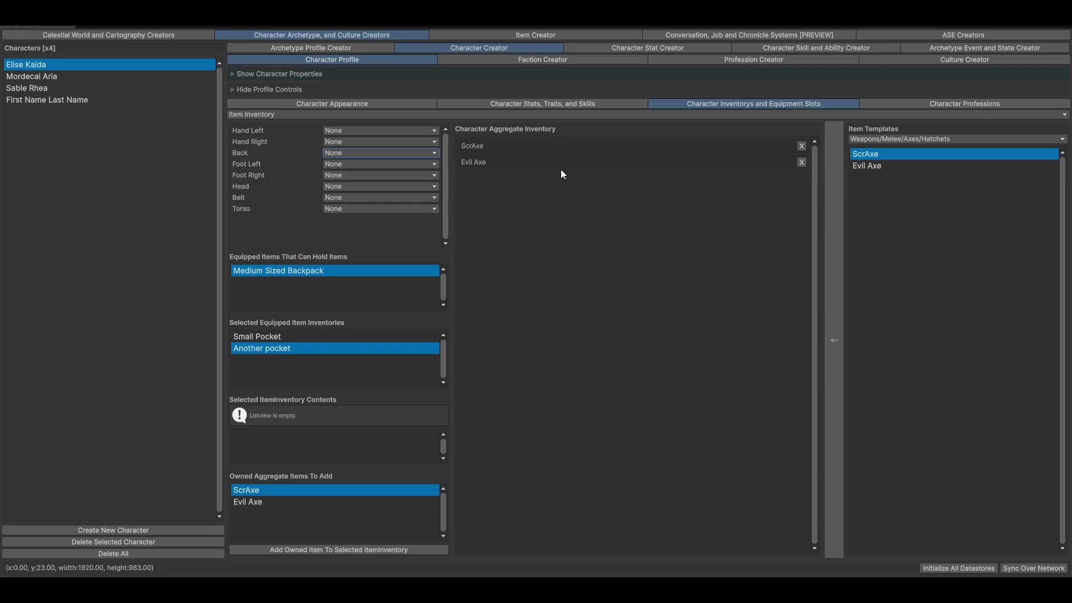
{"action": "left_click", "coordinate": [802, 162]}
{"action": "left_click", "coordinate": [801, 146]}
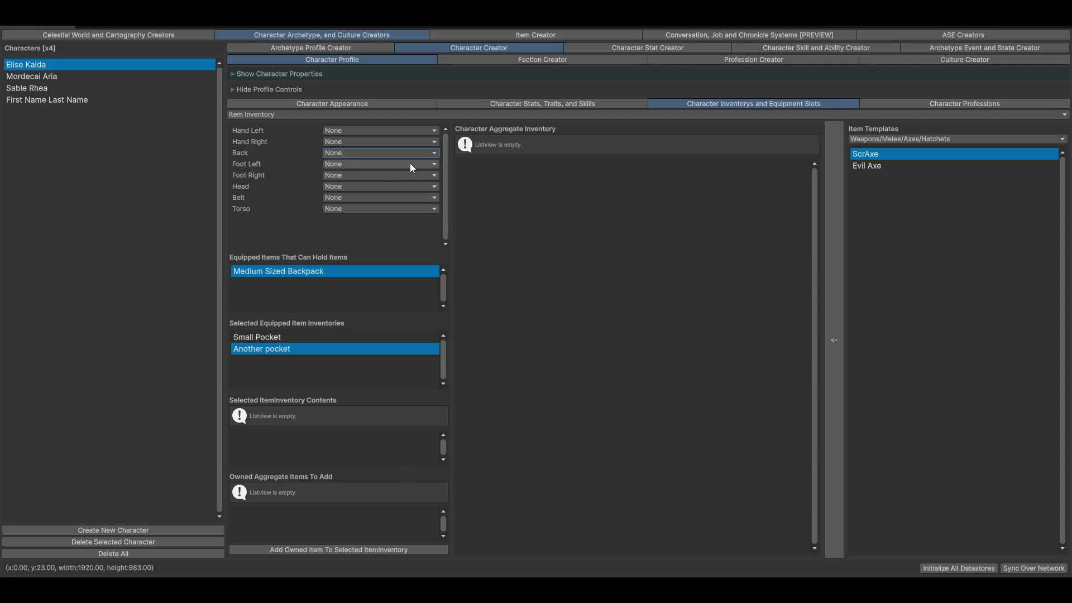
- Add a Medium Sized Backpack from the Wearables/Backpacks templates to the inventory
{"action": "left_click", "coordinate": [271, 337]}
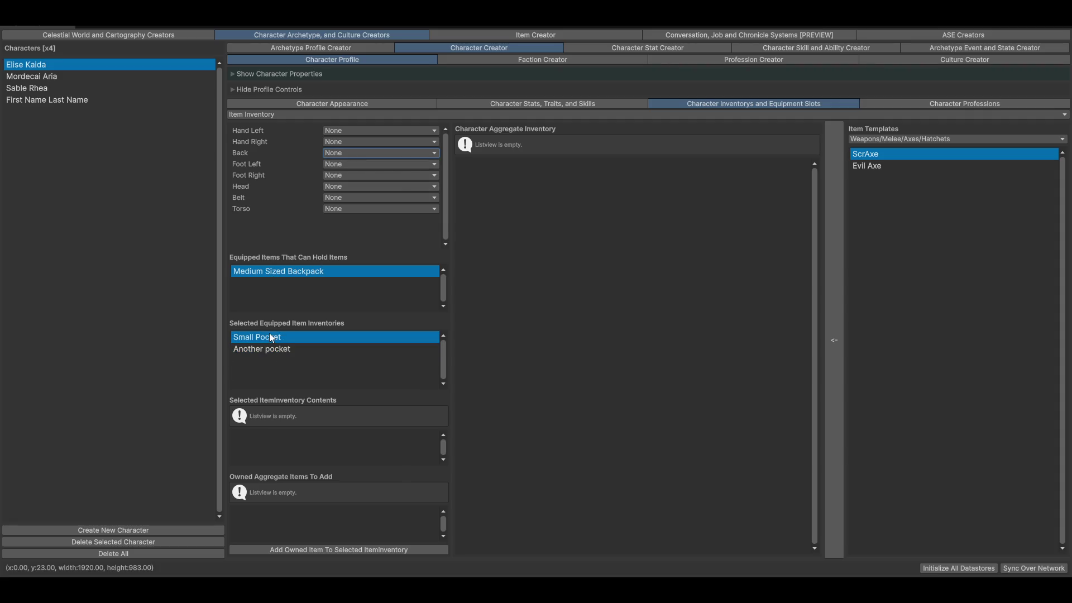
{"action": "left_click", "coordinate": [309, 349]}
{"action": "left_click", "coordinate": [879, 139]}
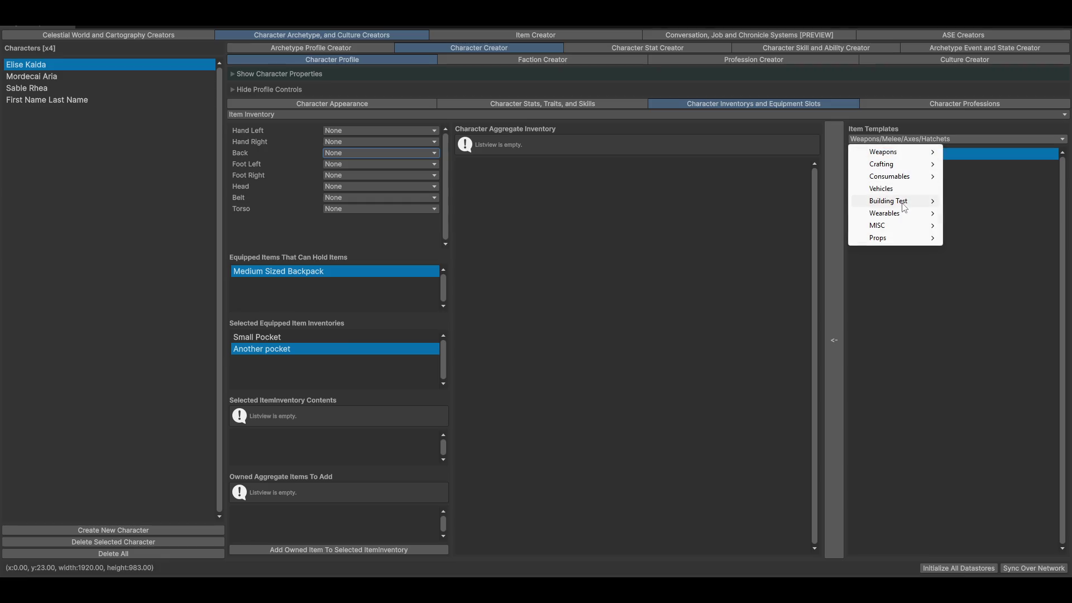
{"action": "left_click", "coordinate": [988, 212]}
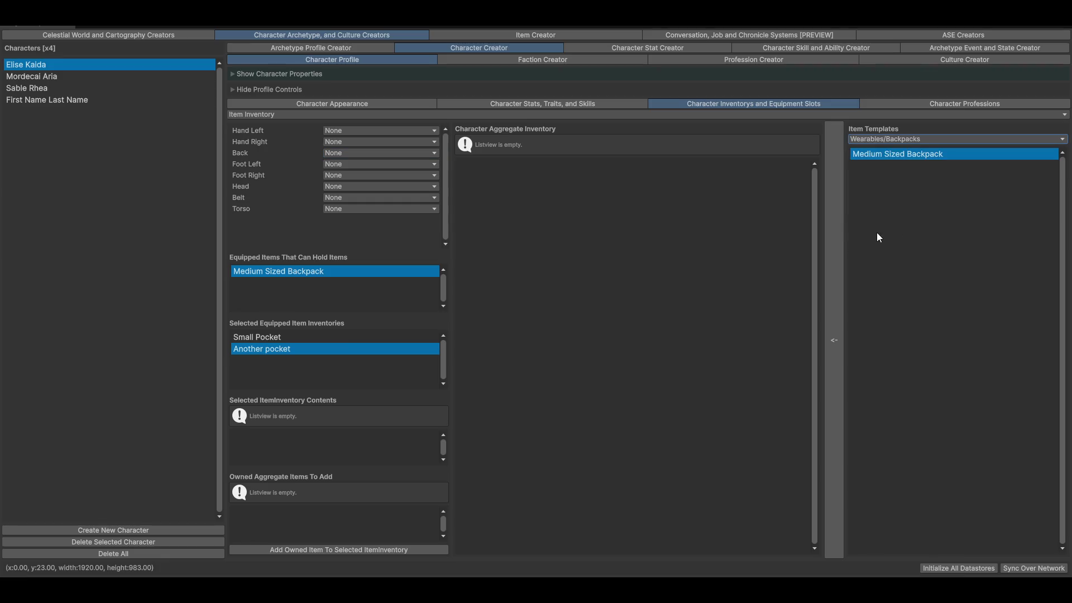
{"action": "left_click", "coordinate": [835, 280]}
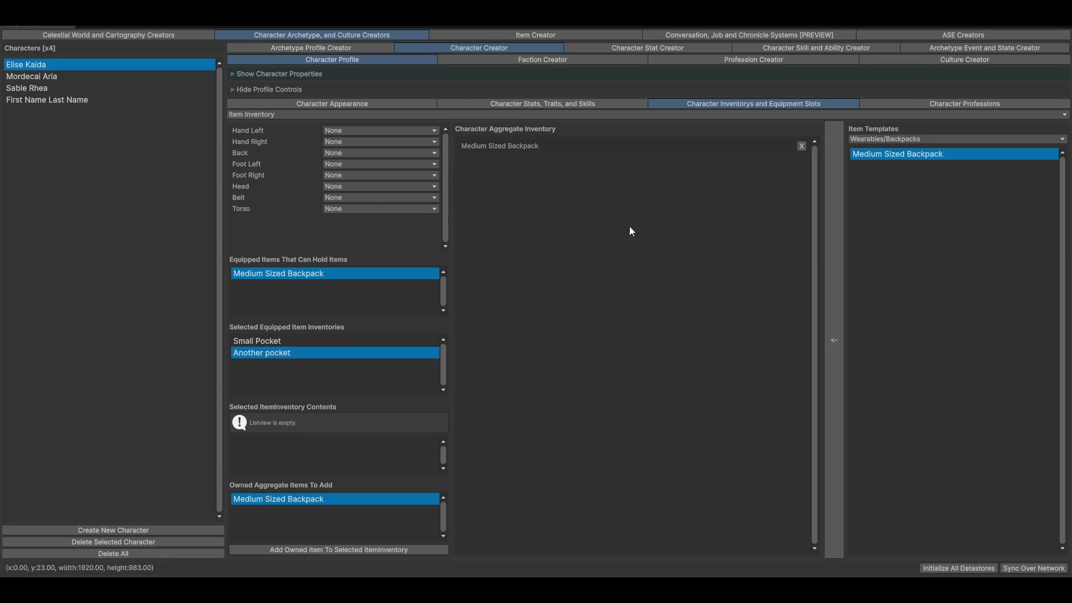
{"action": "left_click", "coordinate": [343, 153]}
{"action": "left_click", "coordinate": [353, 168]}
- Replace the Medium Sized Backpack's Backpack slot with Humanoid/Human_Back, then return to the character inventory
{"action": "left_click", "coordinate": [535, 35]}
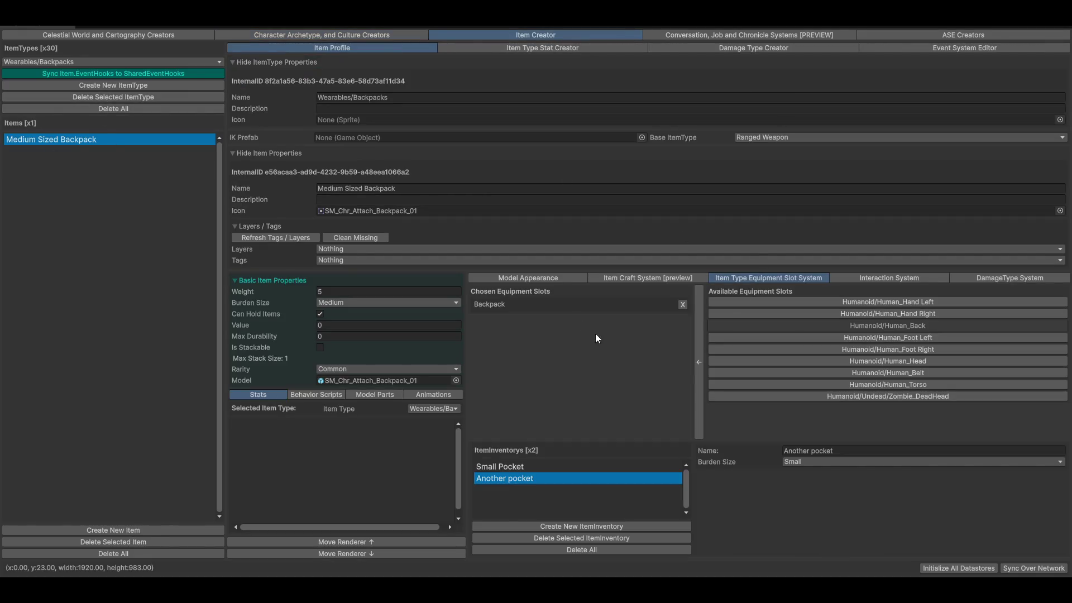
{"action": "left_click", "coordinate": [683, 305]}
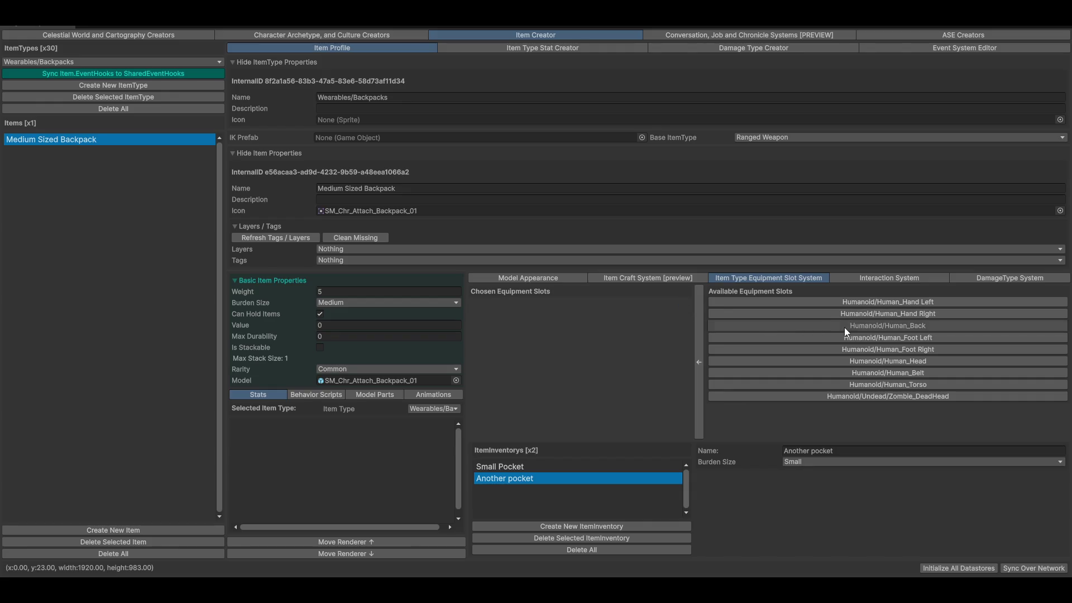
{"action": "left_click", "coordinate": [698, 345]}
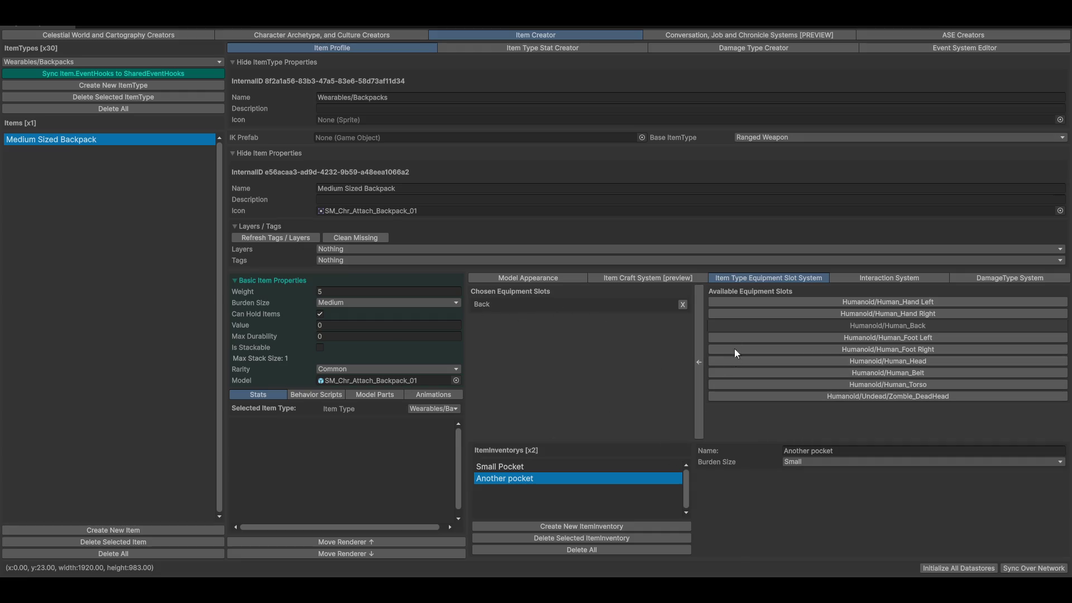
{"action": "left_click", "coordinate": [336, 36]}
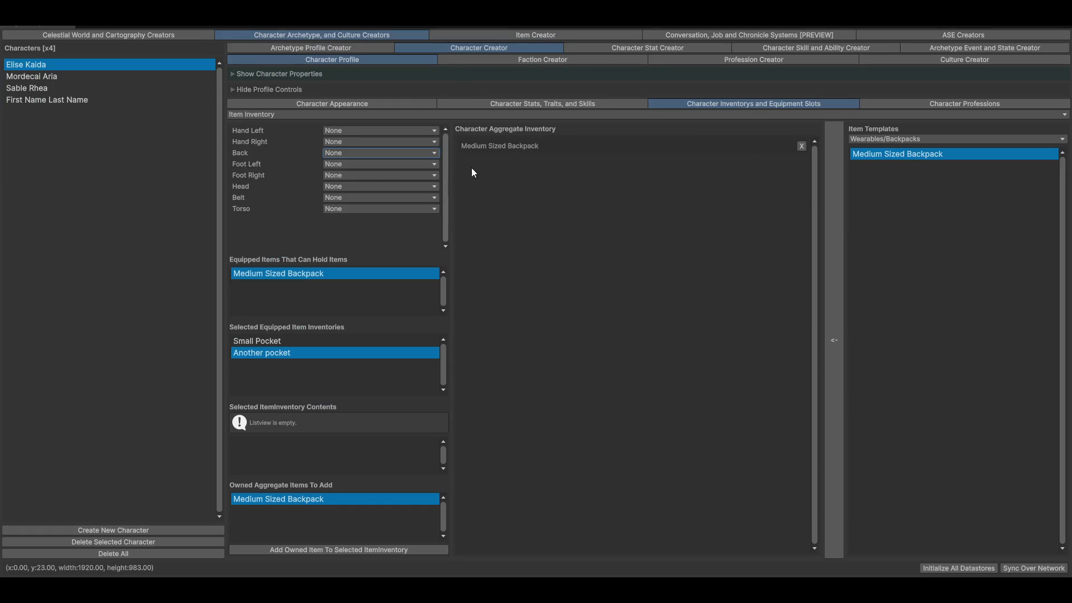
- Equip the Medium Sized Backpack on the character's Back slot
{"action": "left_click", "coordinate": [394, 156]}
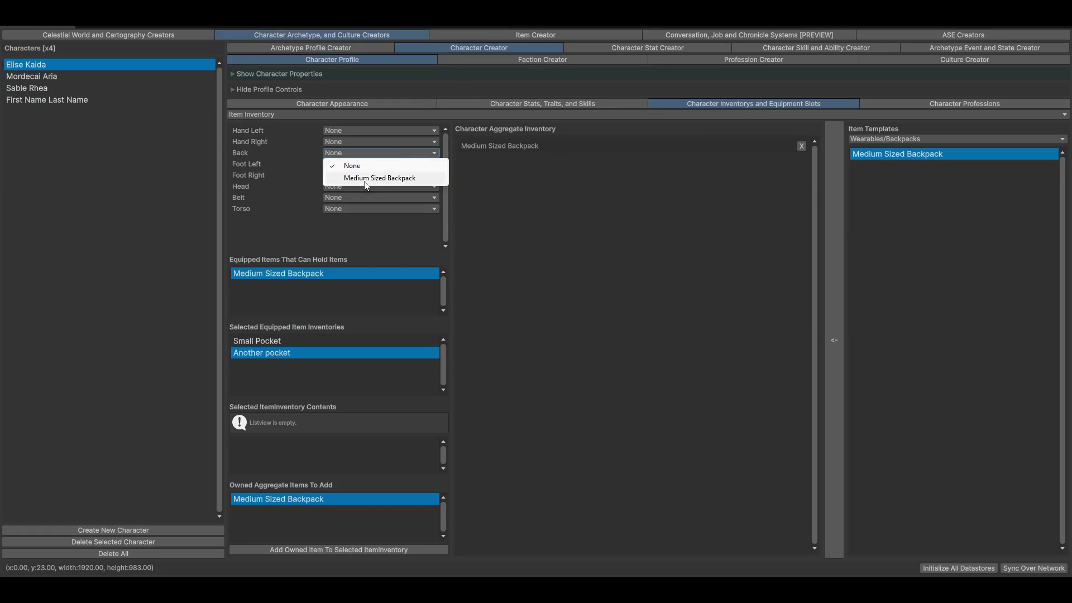
{"action": "left_click", "coordinate": [369, 180]}
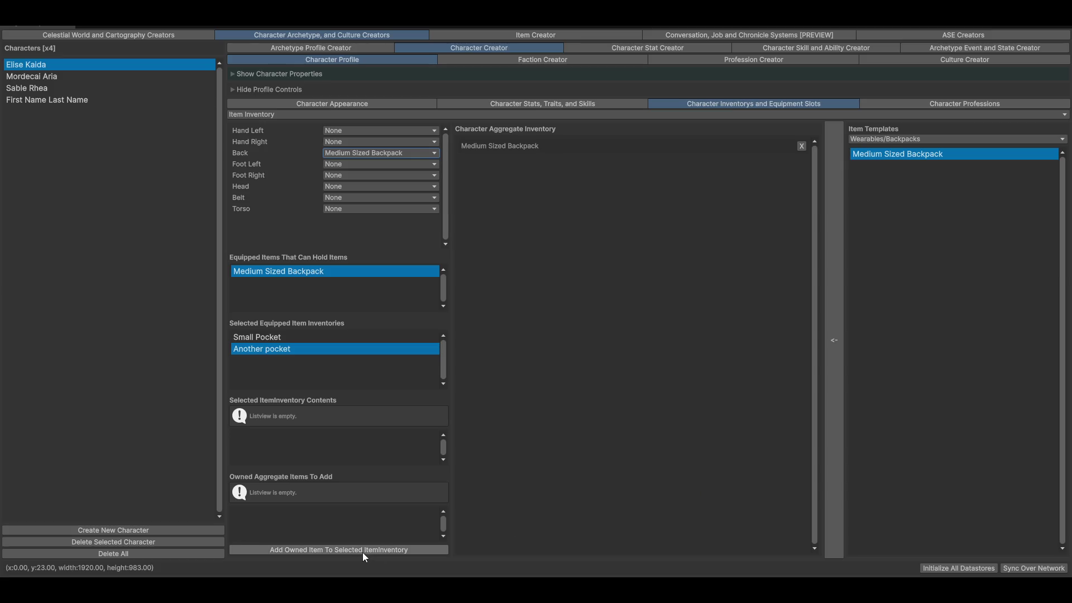
{"action": "left_click", "coordinate": [257, 547]}
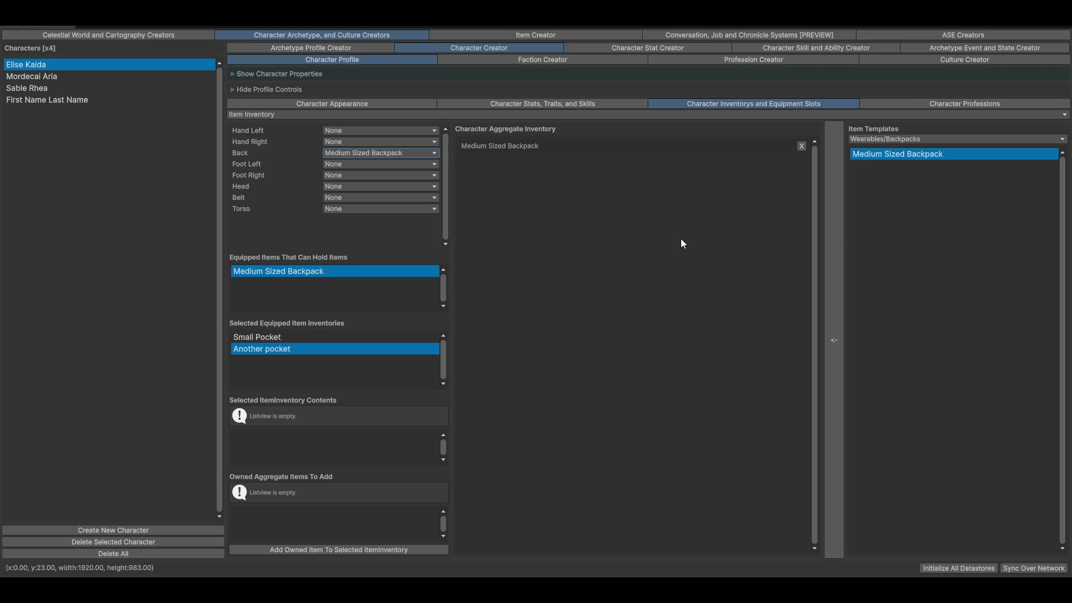
- Add a ScrAxe from the Weapons > Melee > Axes > Hatchets templates to the inventory
{"action": "left_click", "coordinate": [893, 142]}
{"action": "mouse_move", "coordinate": [904, 154]}
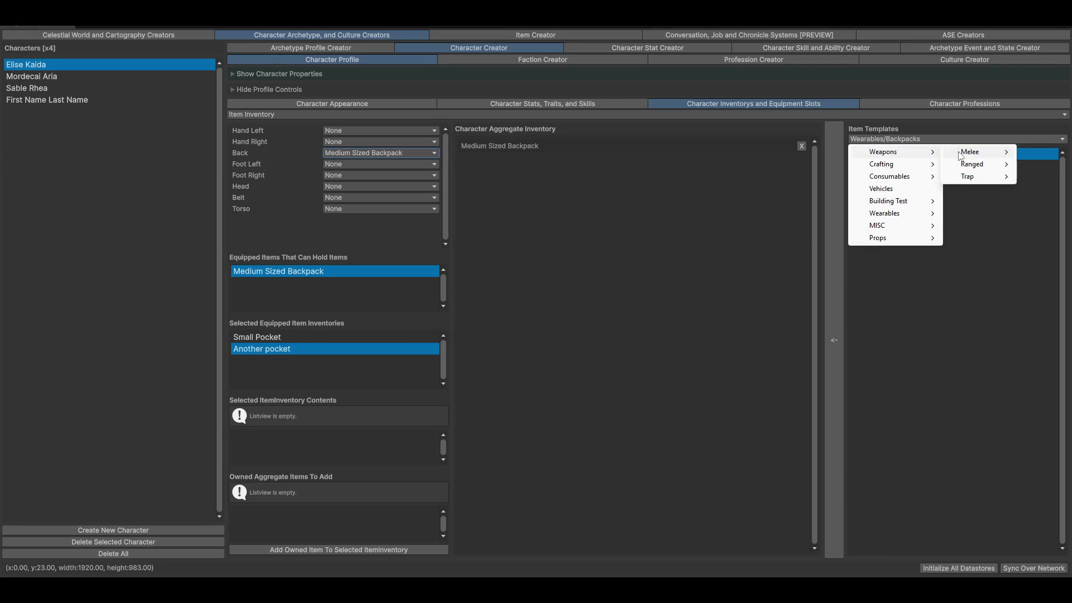
{"action": "left_click", "coordinate": [971, 153]}
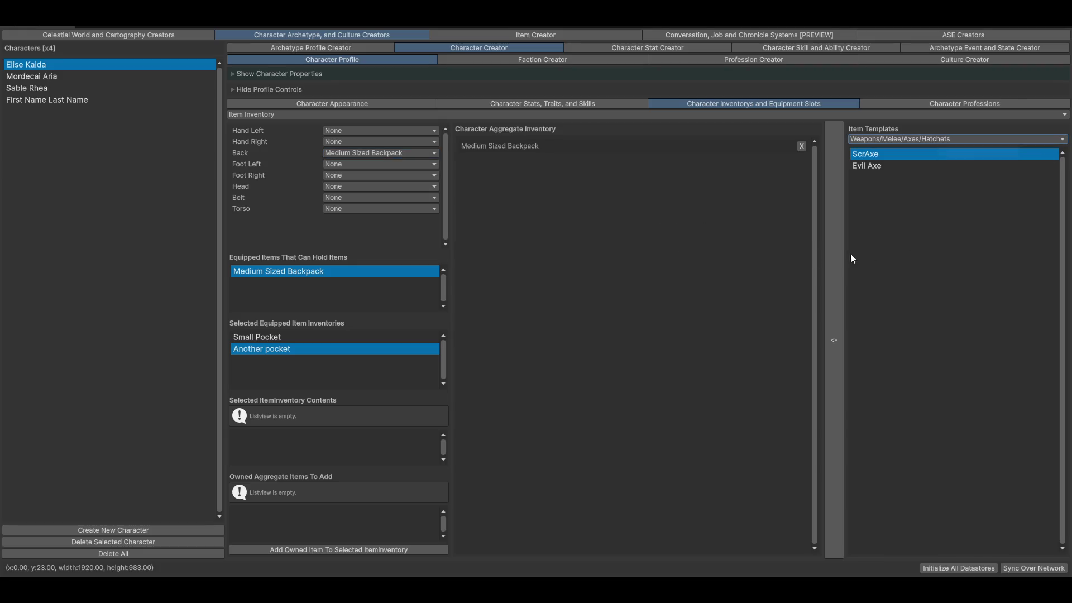
{"action": "left_click", "coordinate": [834, 208]}
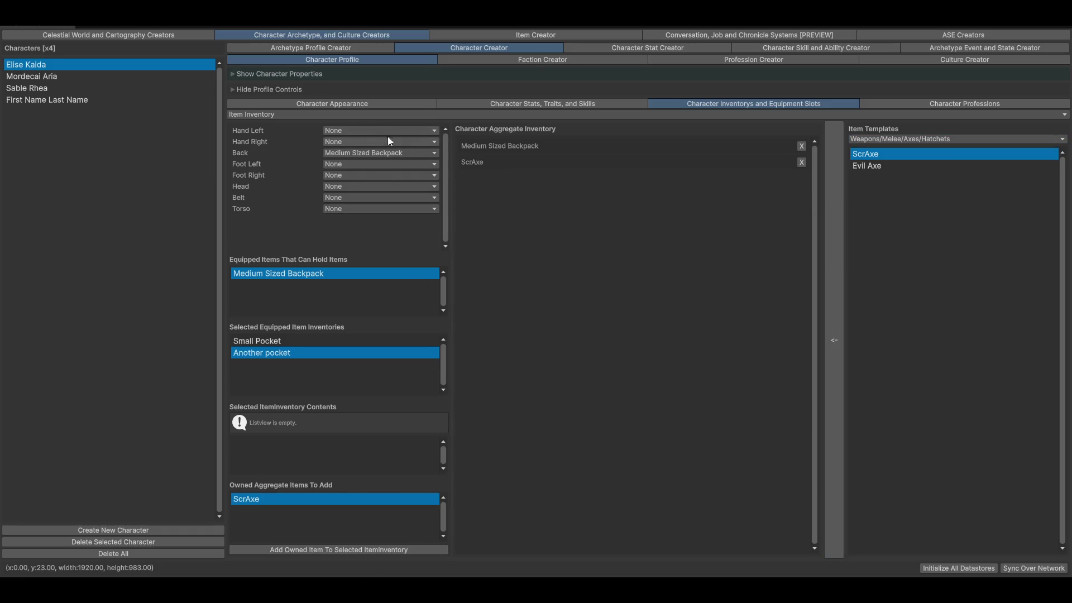
- Equip the ScrAxe in Hand Left and restore the full editor layout
{"action": "left_click", "coordinate": [354, 128]}
{"action": "left_click", "coordinate": [355, 155]}
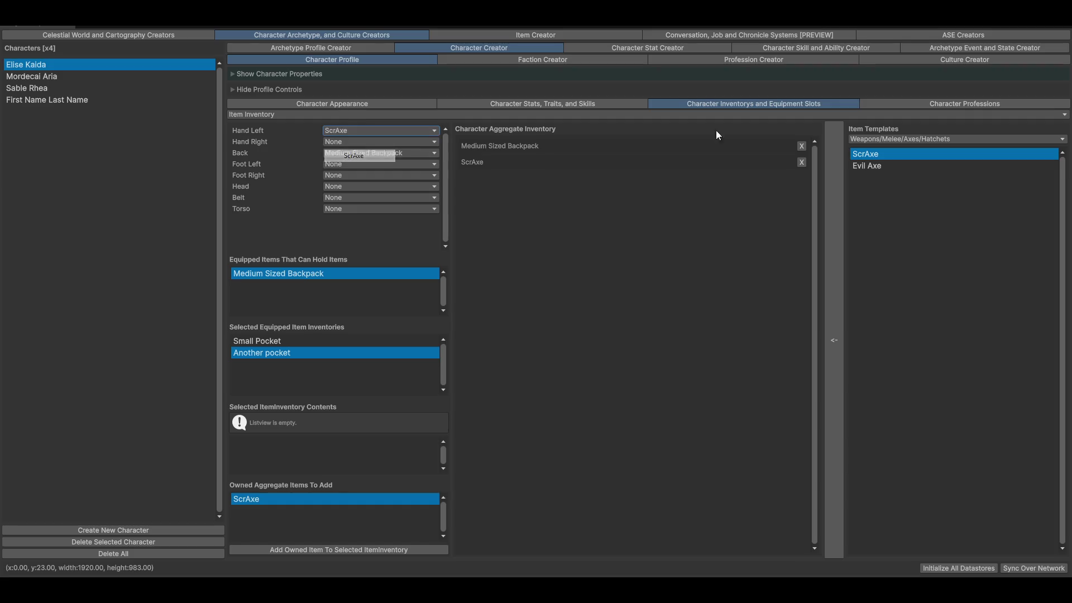
{"action": "key", "text": "shift+space"}
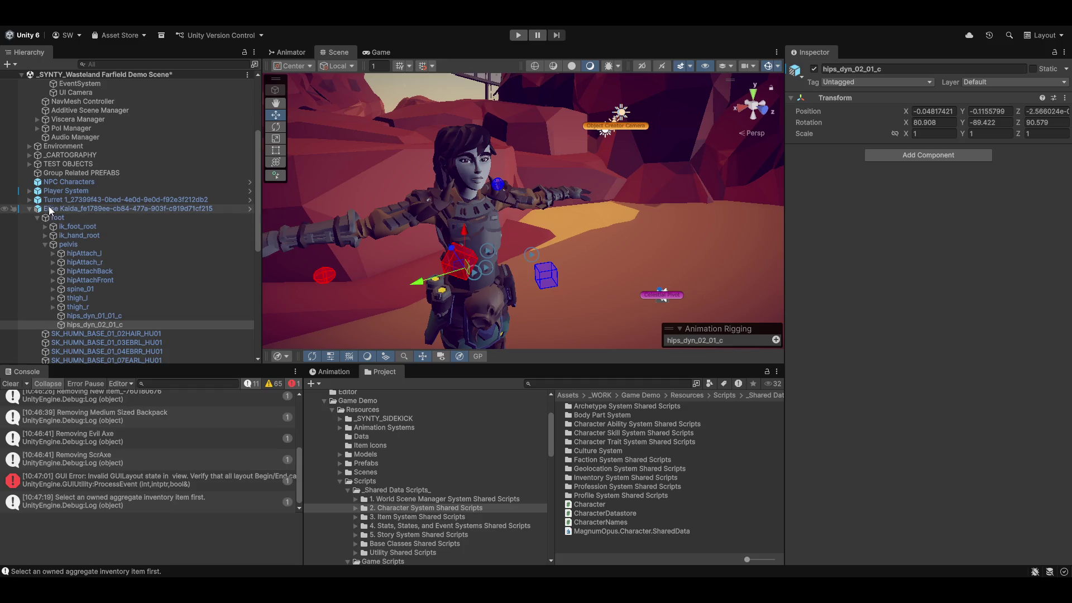
- Deactivate the selected character object, enter Play mode and enlarge the running game view
{"action": "left_click", "coordinate": [100, 208]}
{"action": "key", "text": "alt+shift+a"}
{"action": "left_click", "coordinate": [518, 34]}
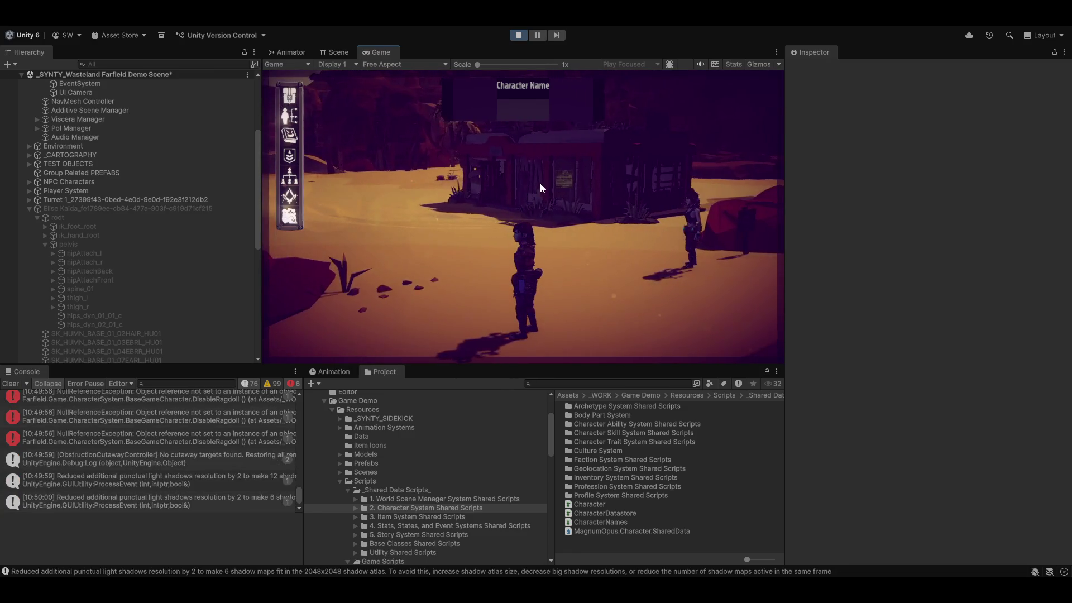
{"action": "key", "text": "shift+space"}
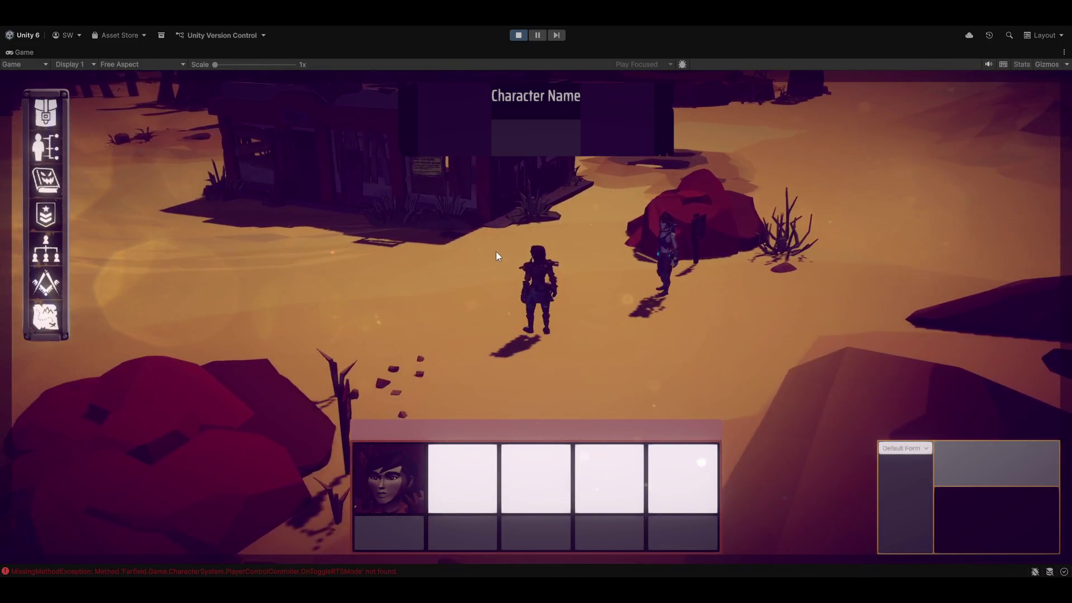
- Select the character group, move them across the desert, then open the Group Creator panel
{"action": "left_click_drag", "start_coordinate": [441, 196], "coordinate": [617, 301]}
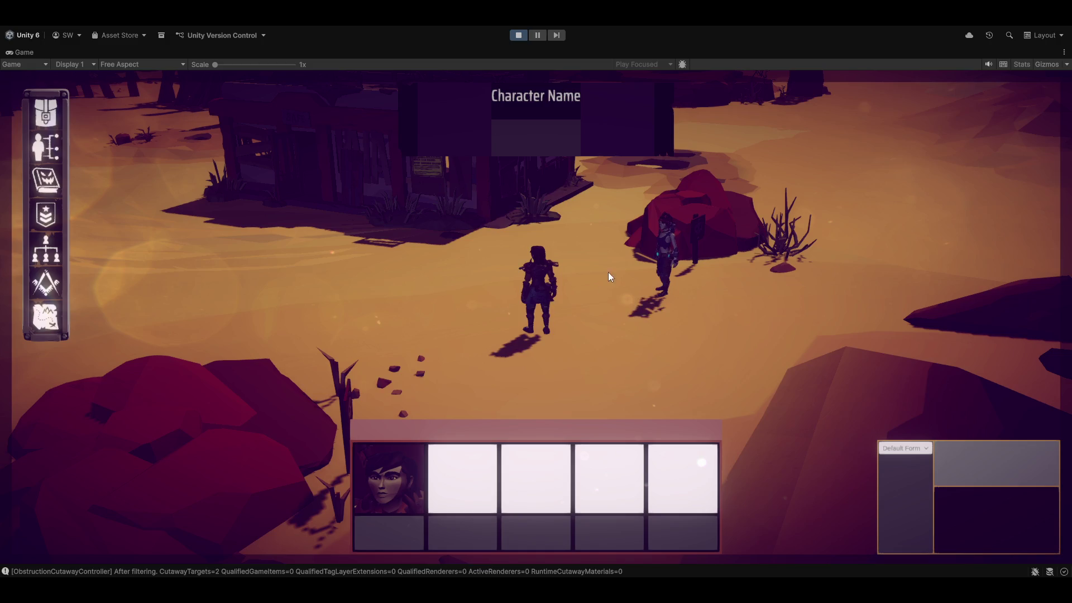
{"action": "right_click", "coordinate": [642, 377]}
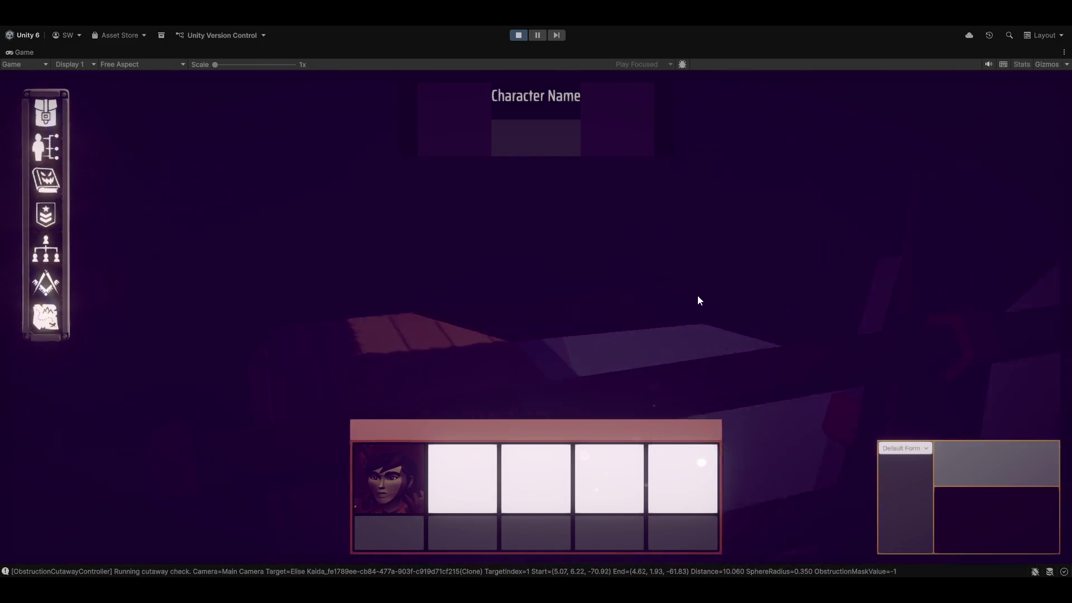
{"action": "right_click", "coordinate": [751, 319]}
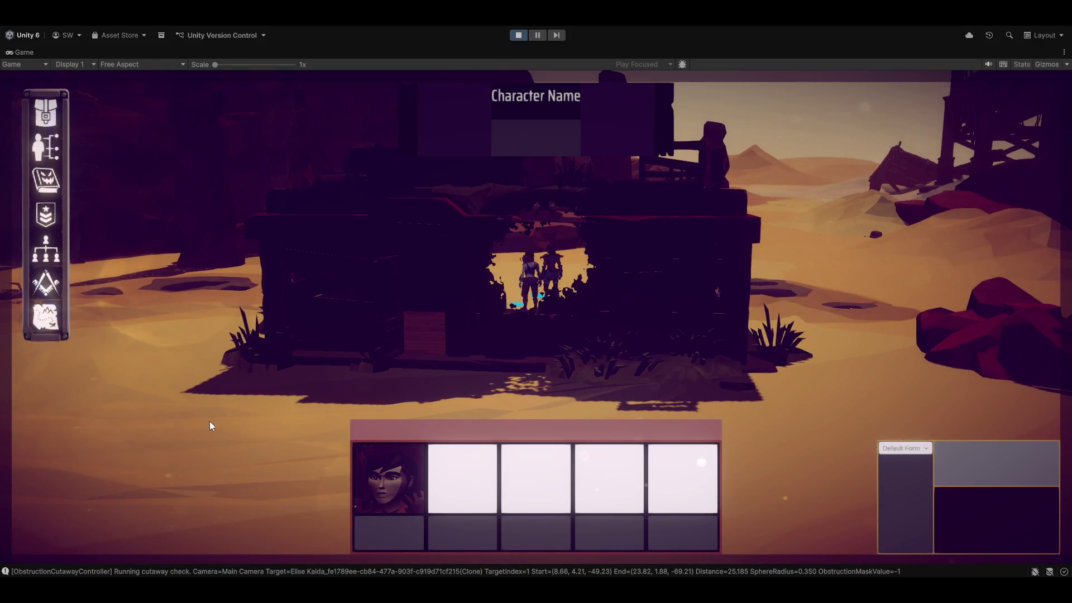
{"action": "right_click", "coordinate": [208, 425]}
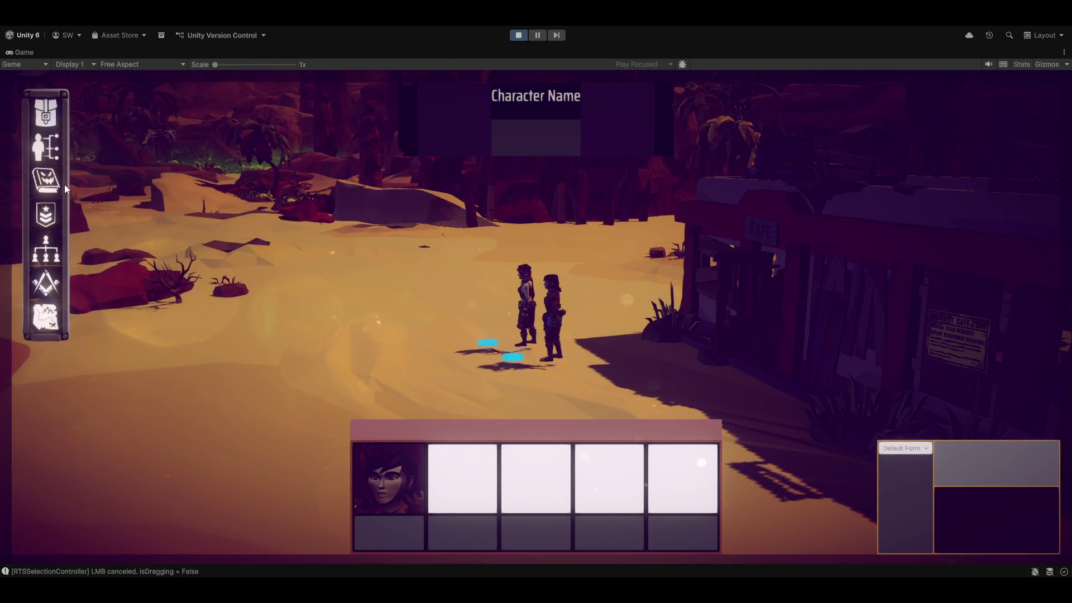
{"action": "left_click", "coordinate": [46, 250]}
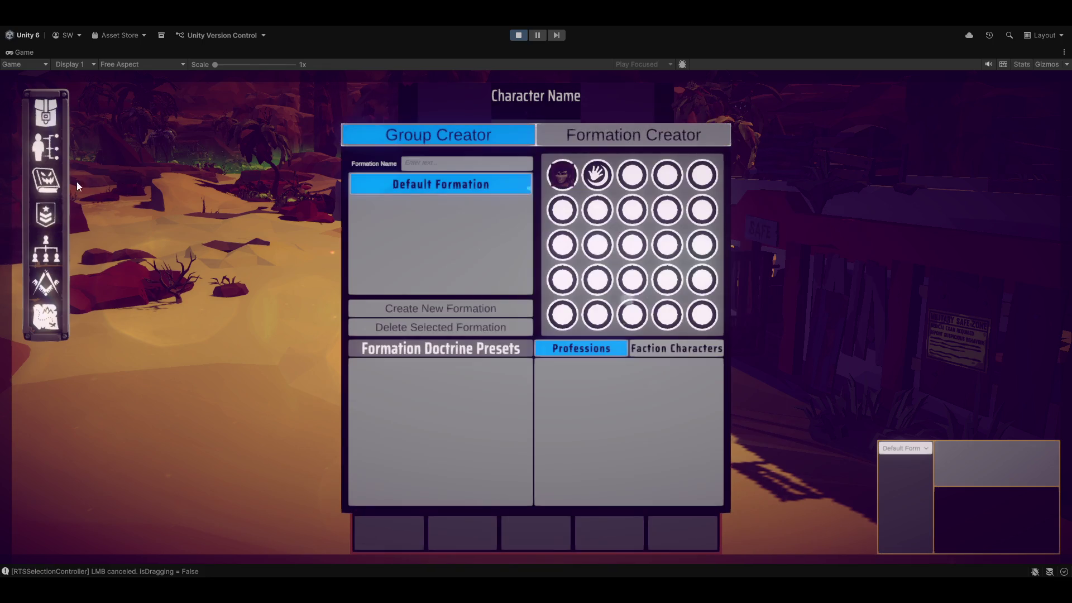
- Switch to the Formation Creator, close the panel, and open the character's inventory
{"action": "mouse_move", "coordinate": [536, 167]}
{"action": "left_mouse_down"}
{"action": "mouse_move", "coordinate": [615, 250]}
{"action": "mouse_move", "coordinate": [549, 148]}
{"action": "left_mouse_up"}
{"action": "left_click", "coordinate": [552, 137]}
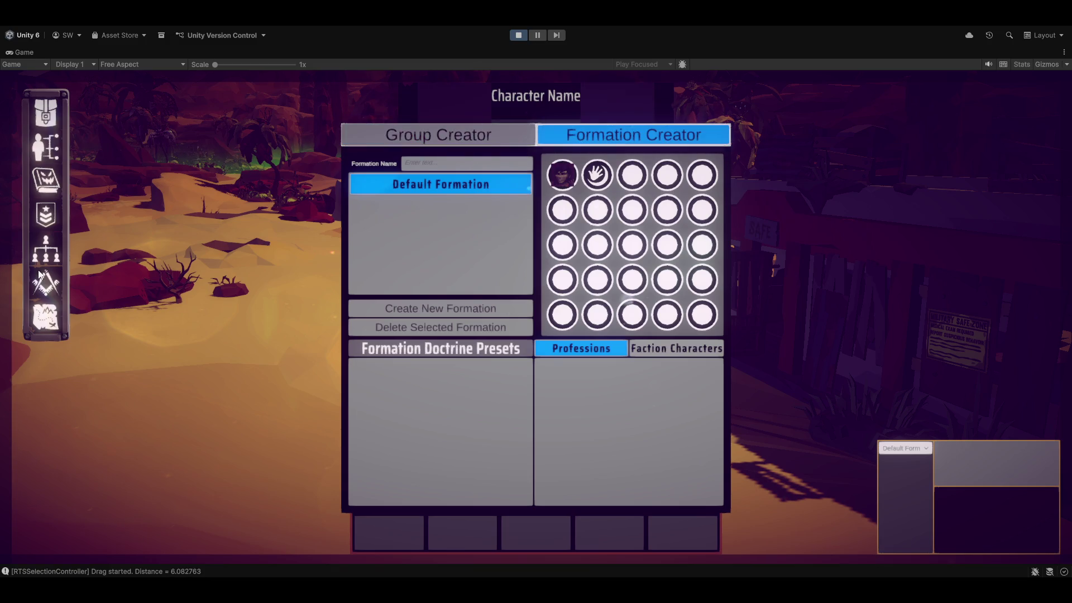
{"action": "left_click", "coordinate": [48, 229]}
{"action": "left_click", "coordinate": [51, 220]}
{"action": "left_click", "coordinate": [51, 220]}
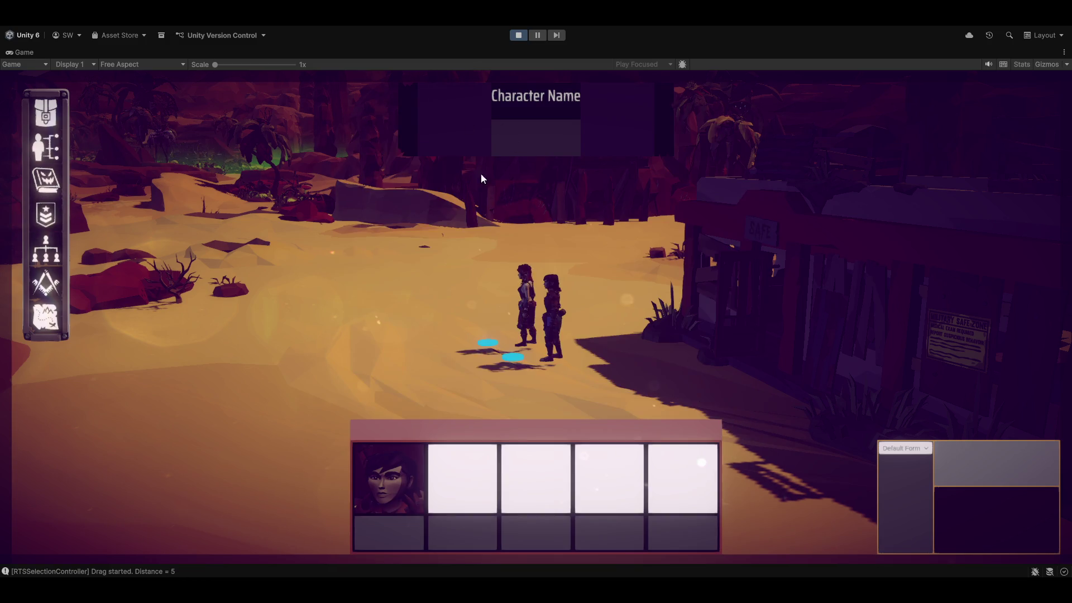
{"action": "key", "text": "i"}
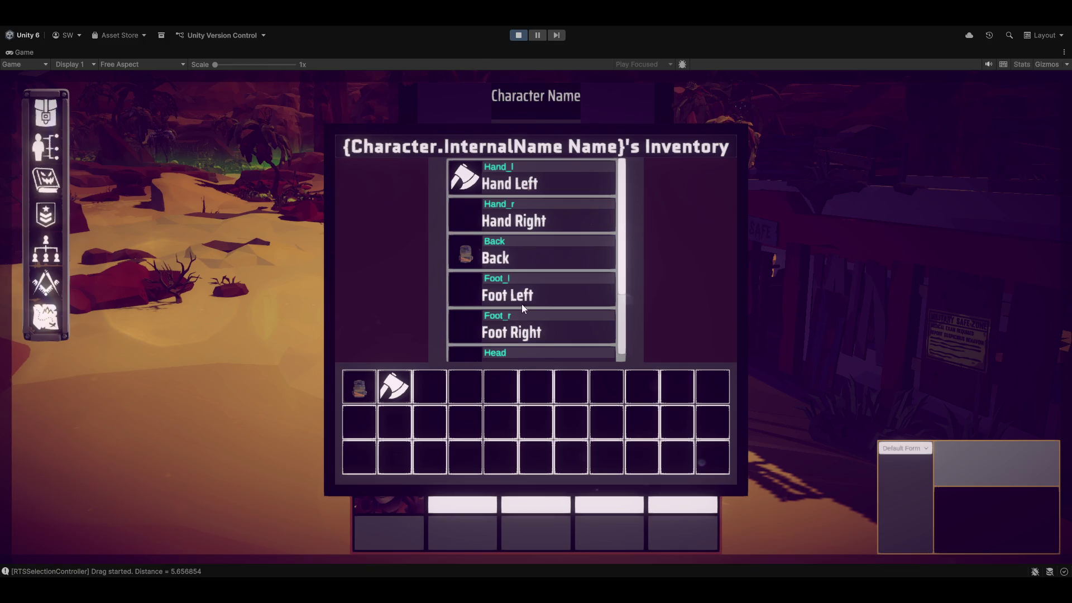
- Rearrange the backpacks in the inventory and equip one on the Back slot
{"action": "left_click", "coordinate": [466, 256]}
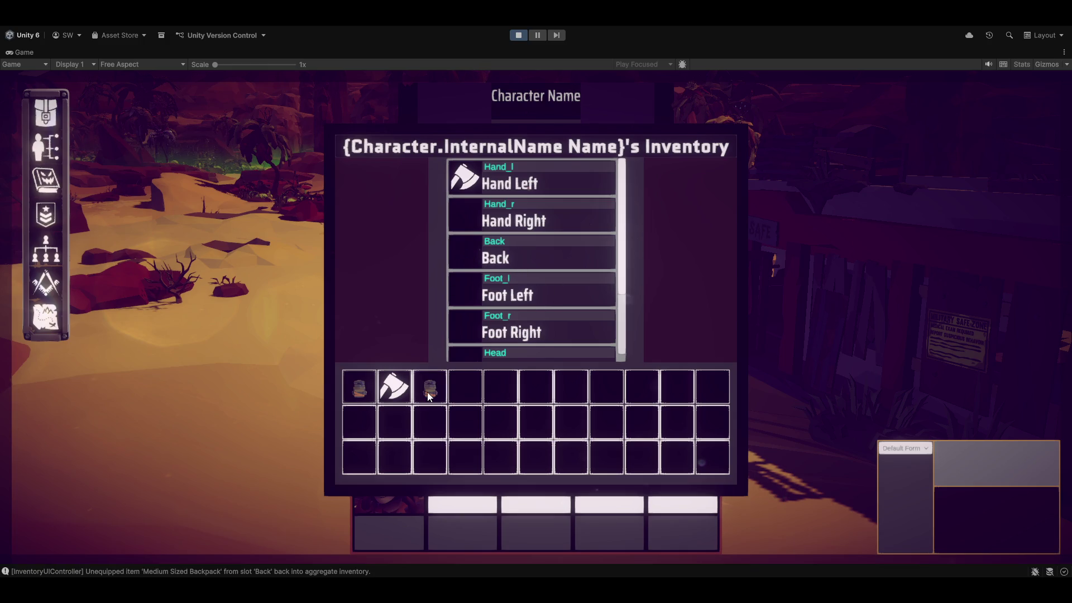
{"action": "left_click_drag", "start_coordinate": [359, 397], "coordinate": [452, 434]}
{"action": "left_click_drag", "start_coordinate": [438, 393], "coordinate": [484, 398]}
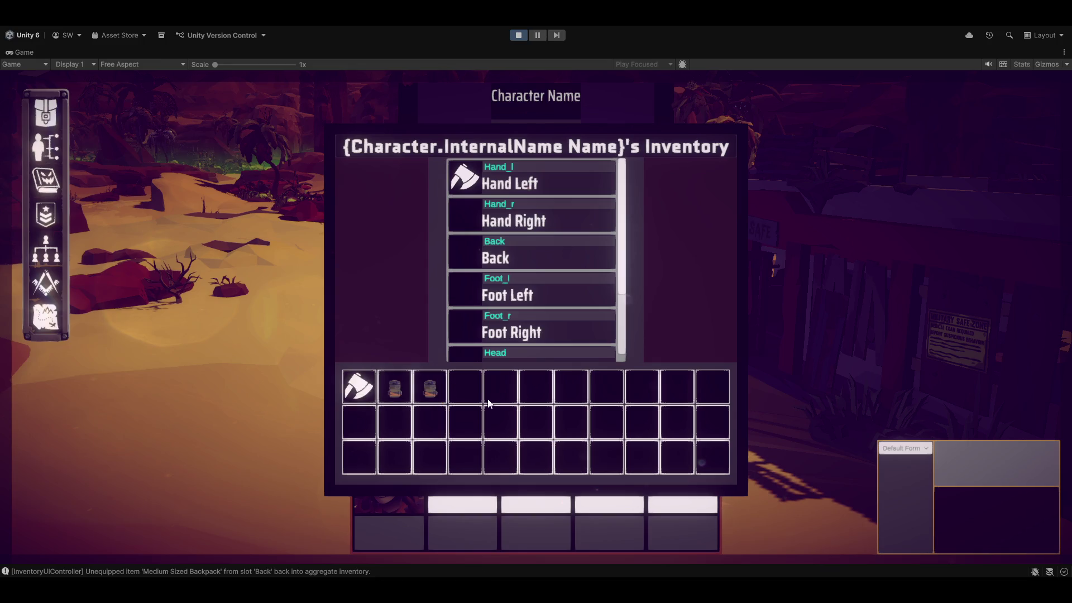
{"action": "left_click_drag", "start_coordinate": [393, 391], "coordinate": [456, 287]}
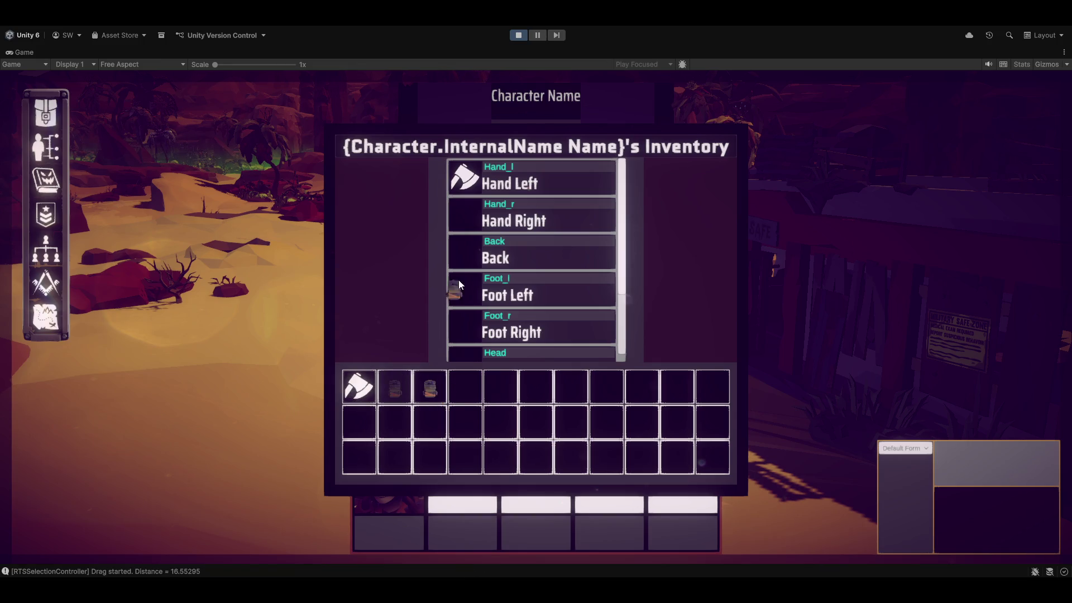
{"action": "left_click_drag", "start_coordinate": [469, 248], "coordinate": [472, 251]}
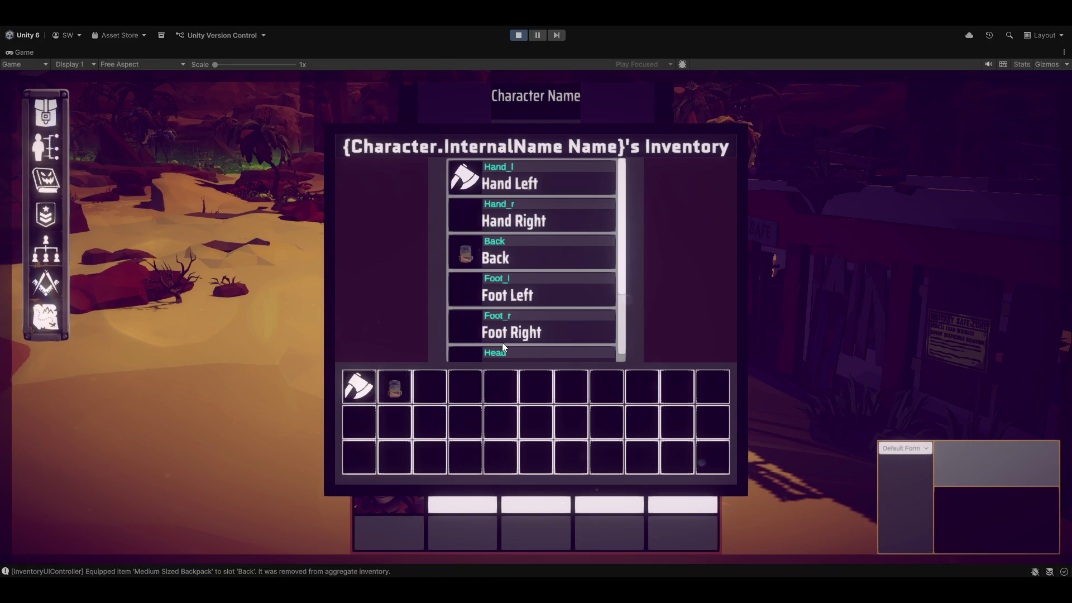
{"action": "left_click", "coordinate": [467, 256]}
{"action": "left_click", "coordinate": [419, 385]}
{"action": "left_click_drag", "start_coordinate": [431, 389], "coordinate": [470, 247]}
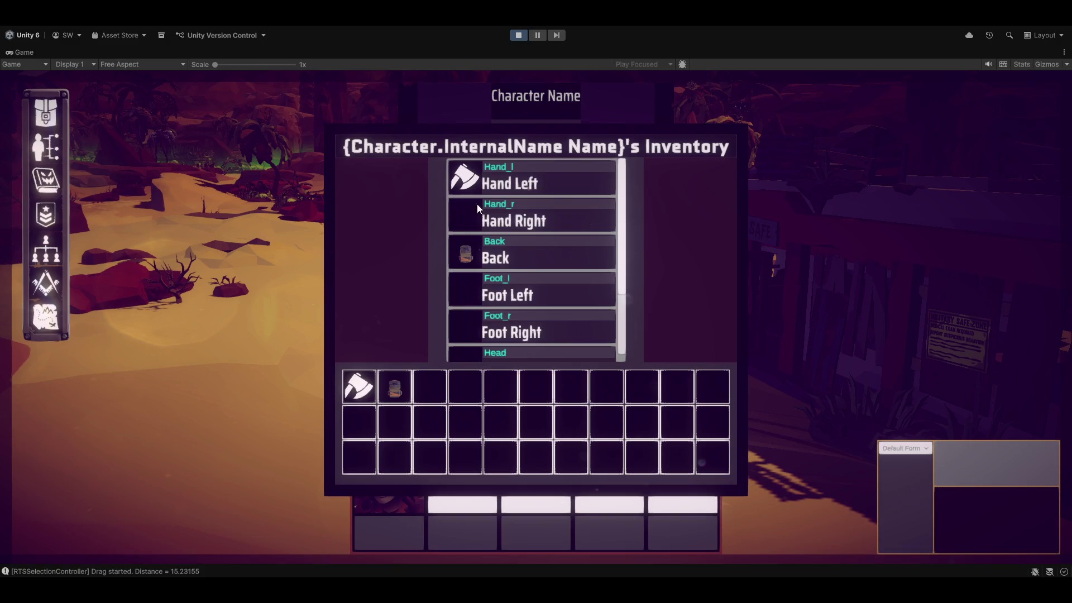
- Move the ScrAxe from Hand Left into the inventory grid and swap the two axes
{"action": "left_click_drag", "start_coordinate": [464, 178], "coordinate": [440, 231]}
{"action": "mouse_move", "coordinate": [342, 385]}
{"action": "left_mouse_down"}
{"action": "mouse_move", "coordinate": [424, 375]}
{"action": "mouse_move", "coordinate": [424, 387]}
{"action": "left_mouse_up"}
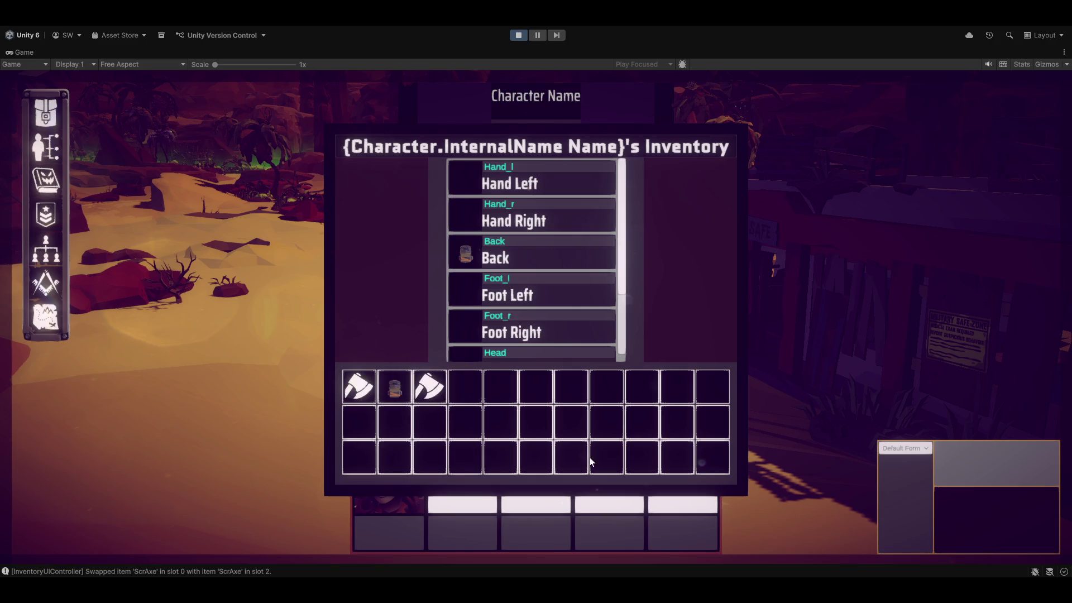
{"action": "right_click", "coordinate": [320, 27]}
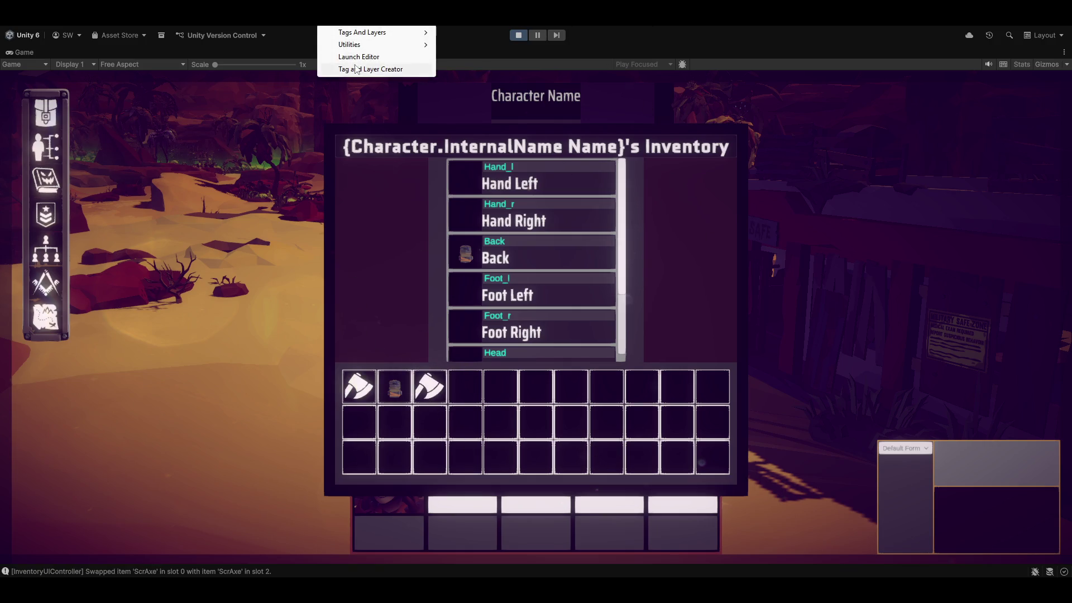
- Go to the Character Archetype creators in the data editor and open the Character Creator
{"action": "key", "text": "Escape"}
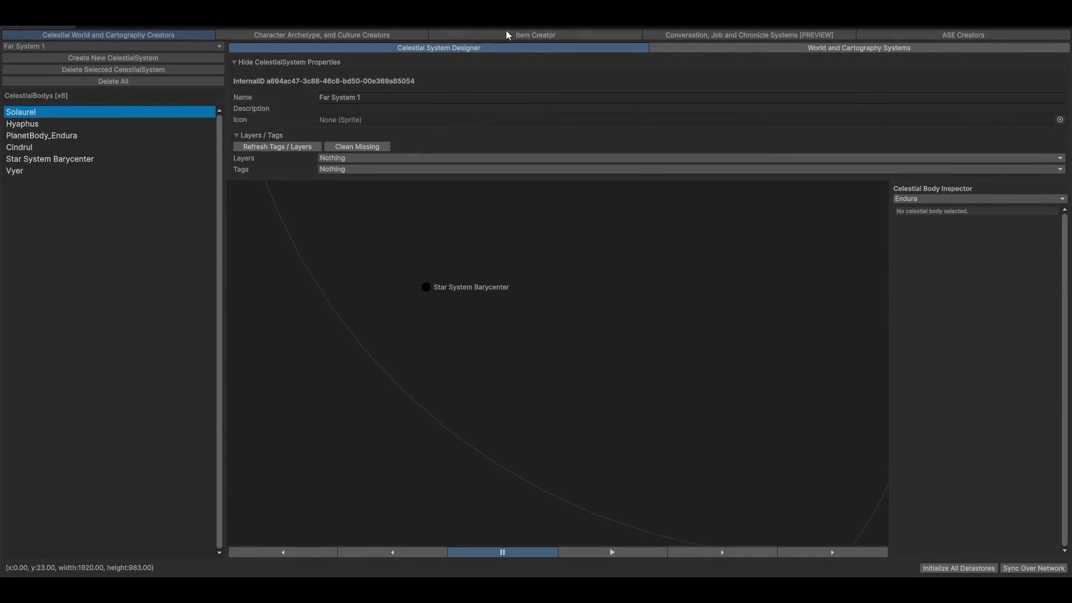
{"action": "left_click", "coordinate": [507, 35]}
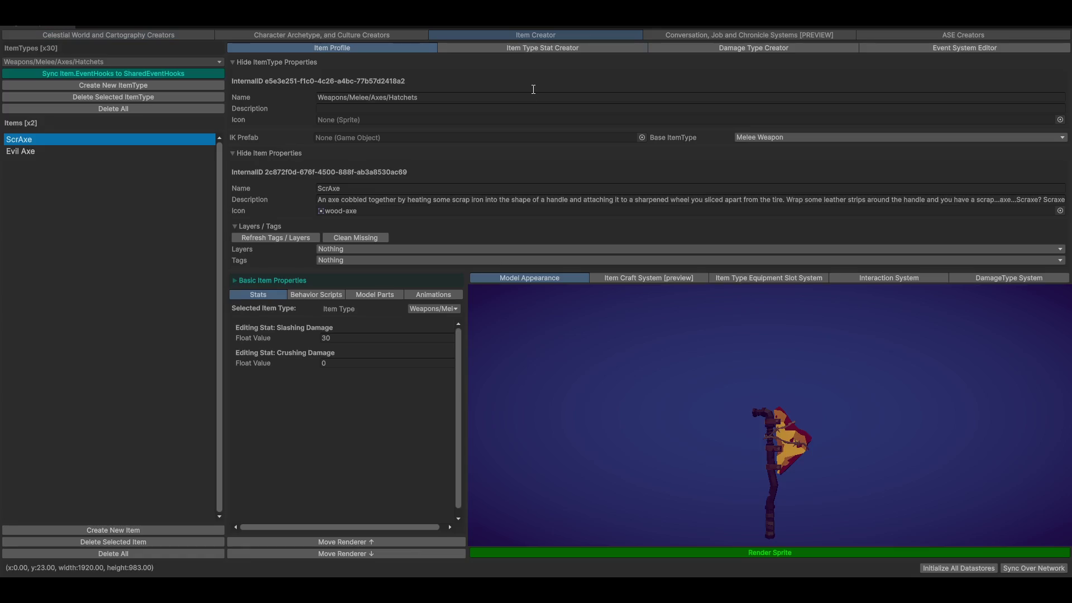
{"action": "left_click", "coordinate": [294, 36]}
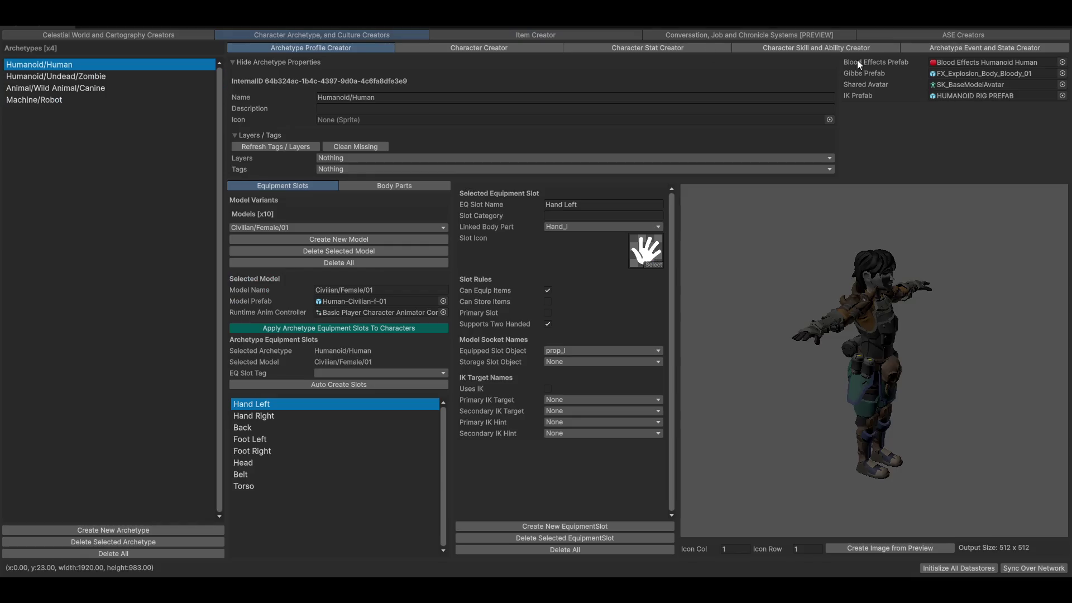
{"action": "left_click", "coordinate": [496, 49]}
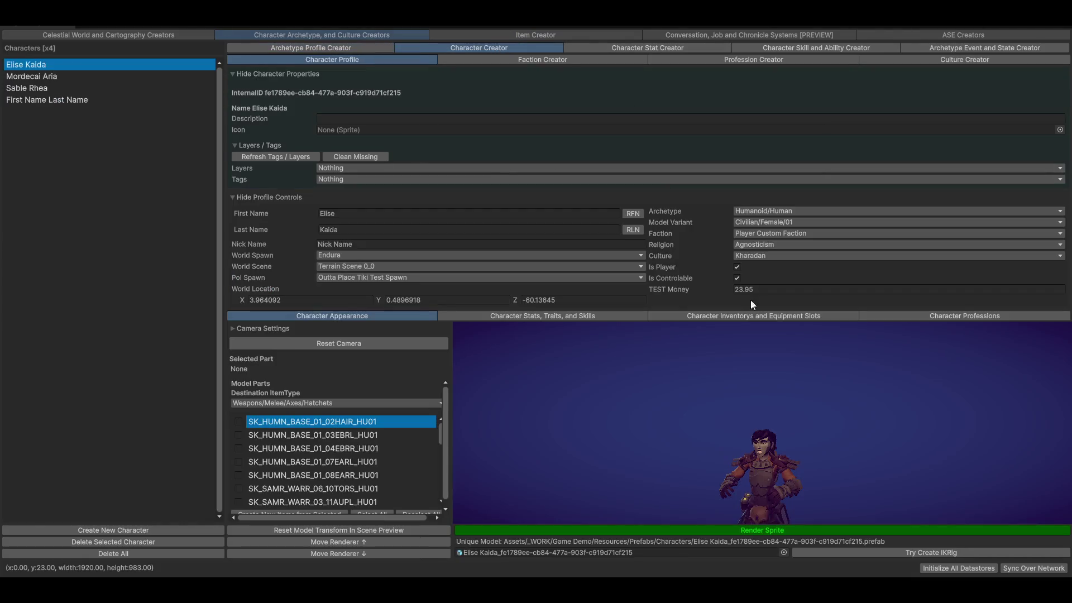
- View the character's Inventorys, collapse the properties and profile foldouts, and show Character Professions
{"action": "left_click", "coordinate": [735, 317]}
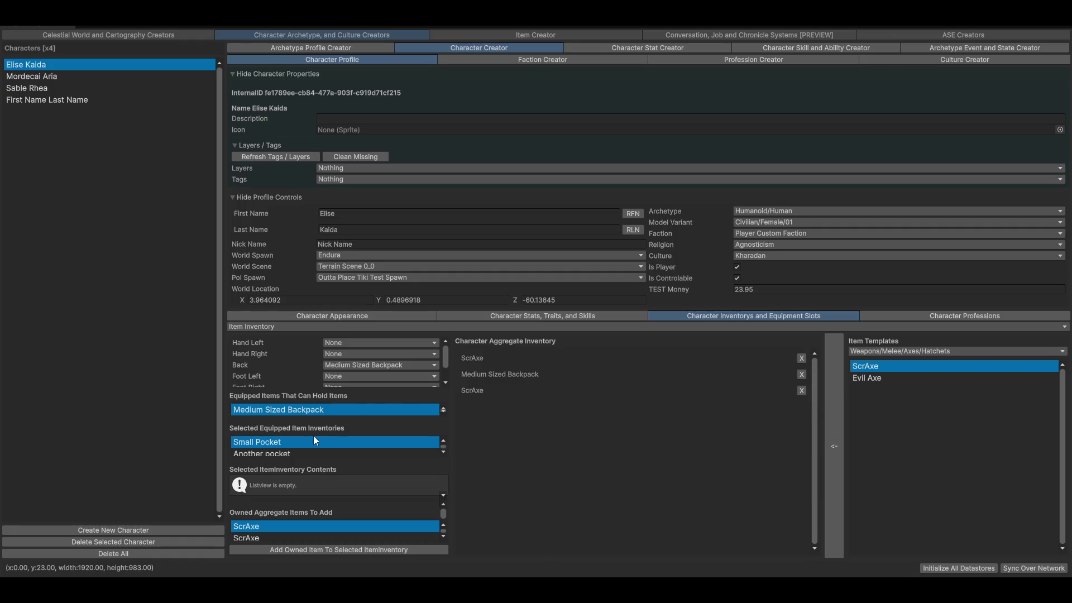
{"action": "scroll", "coordinate": [268, 358], "scroll_direction": "down", "scroll_amount": 3}
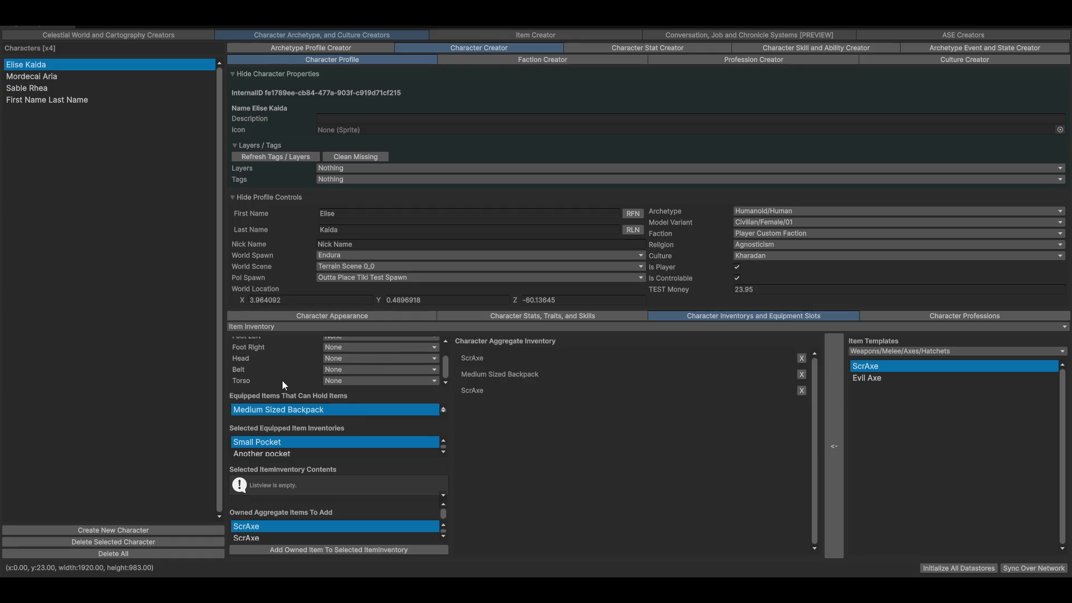
{"action": "scroll", "coordinate": [279, 539], "scroll_direction": "down", "scroll_amount": 1}
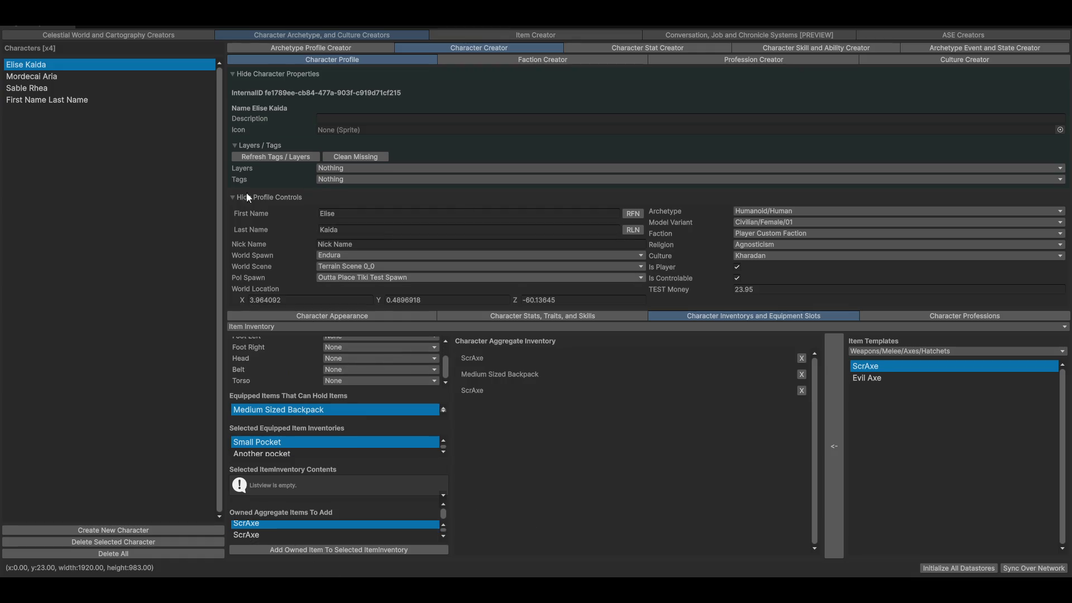
{"action": "left_click", "coordinate": [263, 73]}
{"action": "left_click", "coordinate": [259, 89]}
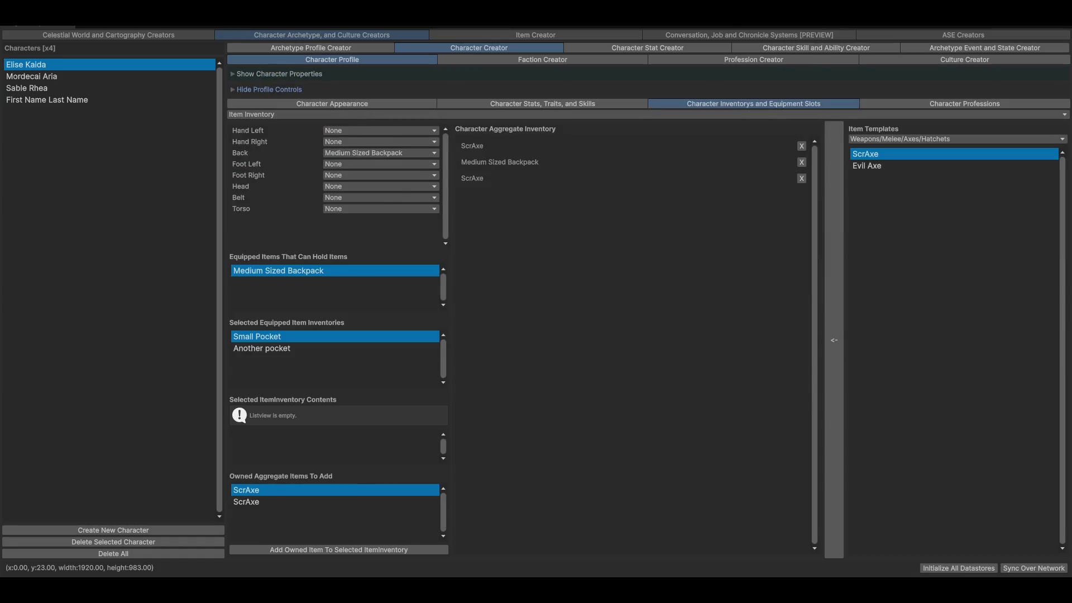
{"action": "left_click", "coordinate": [963, 105]}
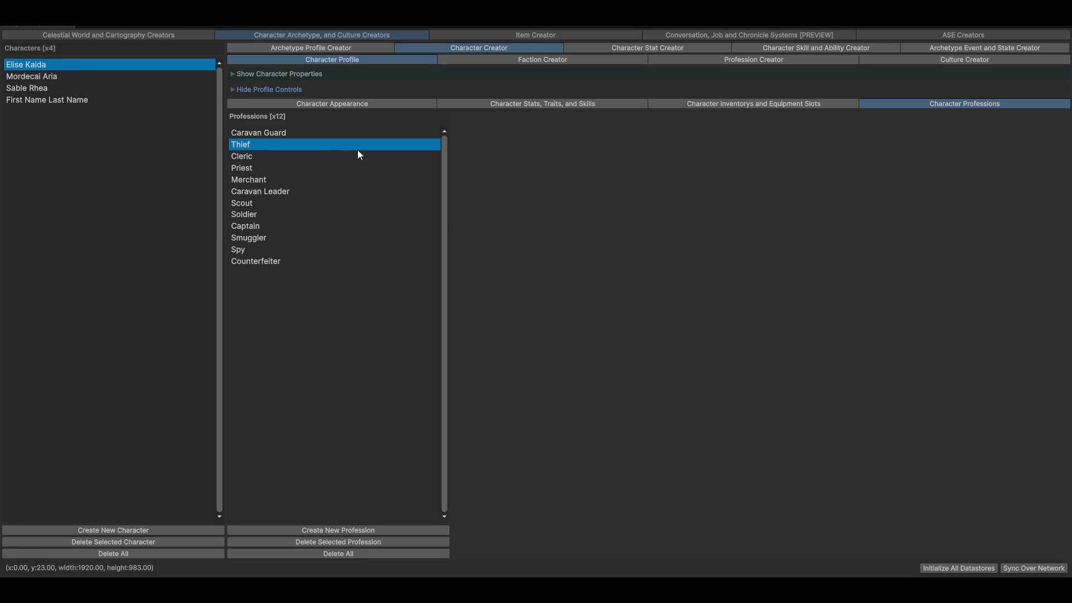
- Browse the Priest and Counterfeiter professions, then open Caravan Guard in the Profession Creator
{"action": "left_click", "coordinate": [245, 169]}
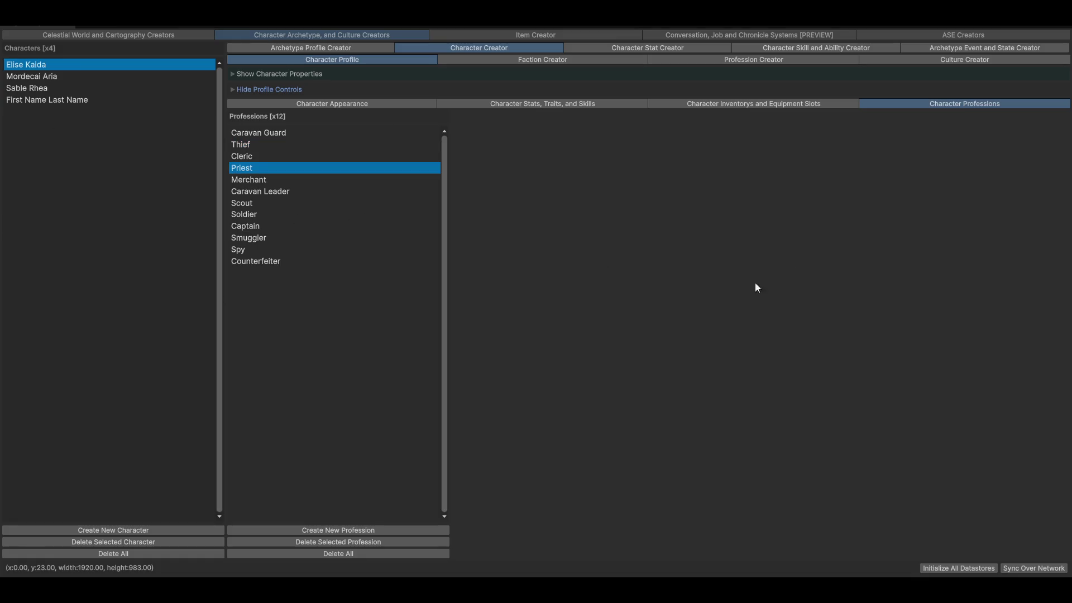
{"action": "left_click", "coordinate": [255, 265]}
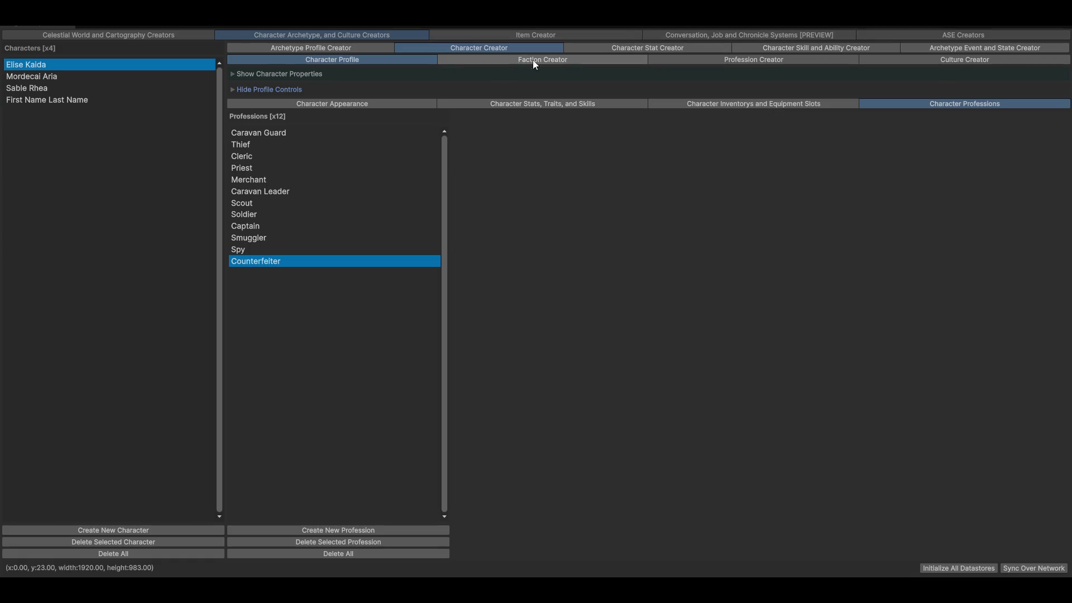
{"action": "left_click", "coordinate": [730, 63]}
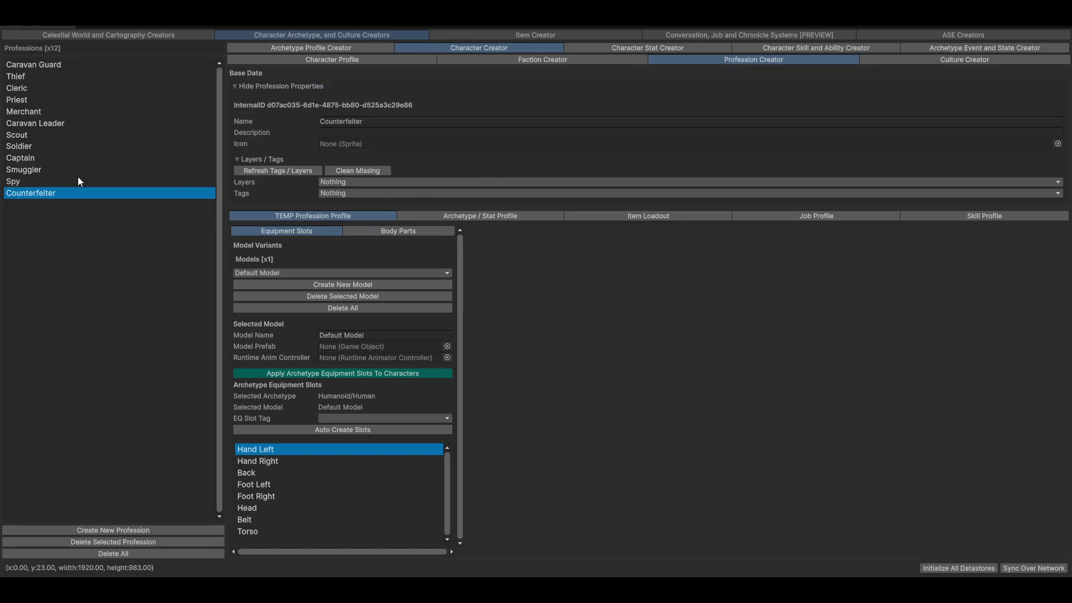
{"action": "left_click", "coordinate": [42, 66]}
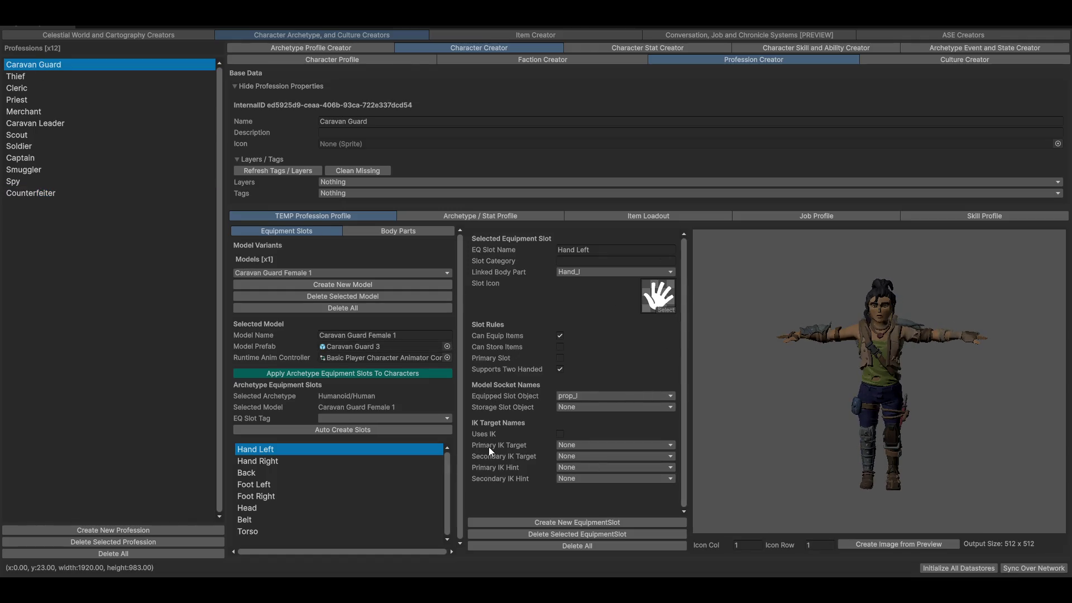
{"action": "mouse_move", "coordinate": [955, 380]}
{"action": "left_mouse_down"}
{"action": "mouse_move", "coordinate": [852, 374]}
{"action": "mouse_move", "coordinate": [947, 373]}
{"action": "left_mouse_up"}
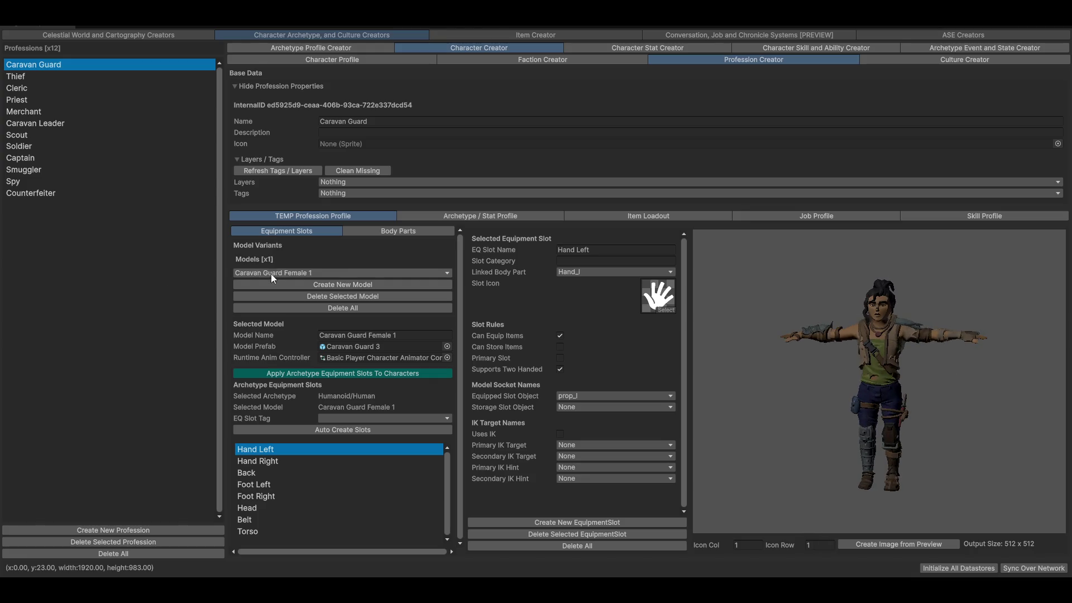
- Select the Thief profession and switch its model to Thief Male, turned to face front
{"action": "left_click", "coordinate": [350, 273]}
{"action": "left_click", "coordinate": [25, 78]}
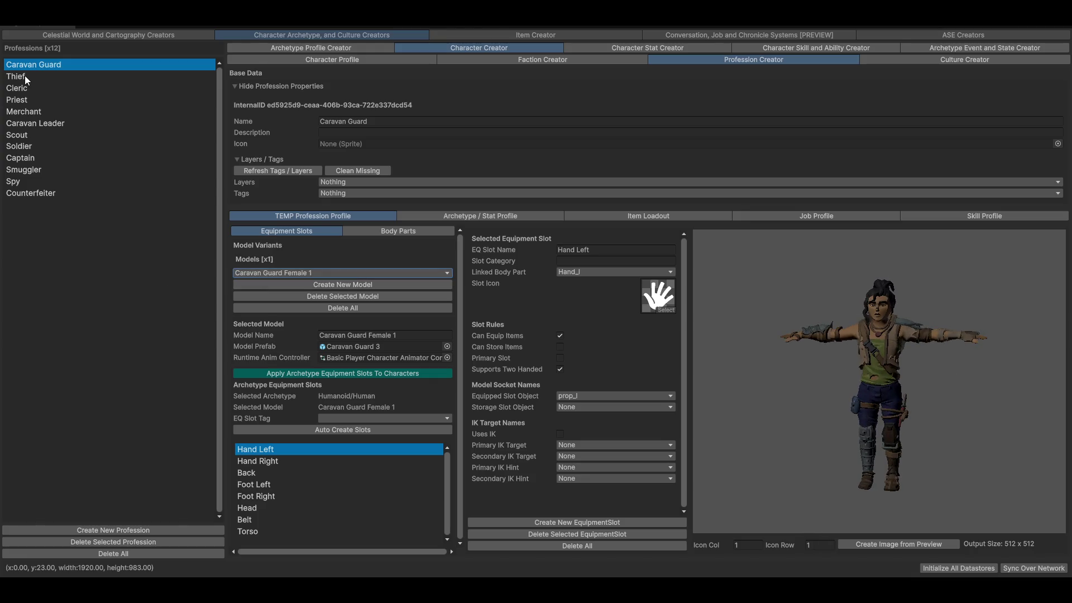
{"action": "left_click", "coordinate": [26, 76]}
{"action": "left_click", "coordinate": [336, 273]}
{"action": "left_click", "coordinate": [282, 296]}
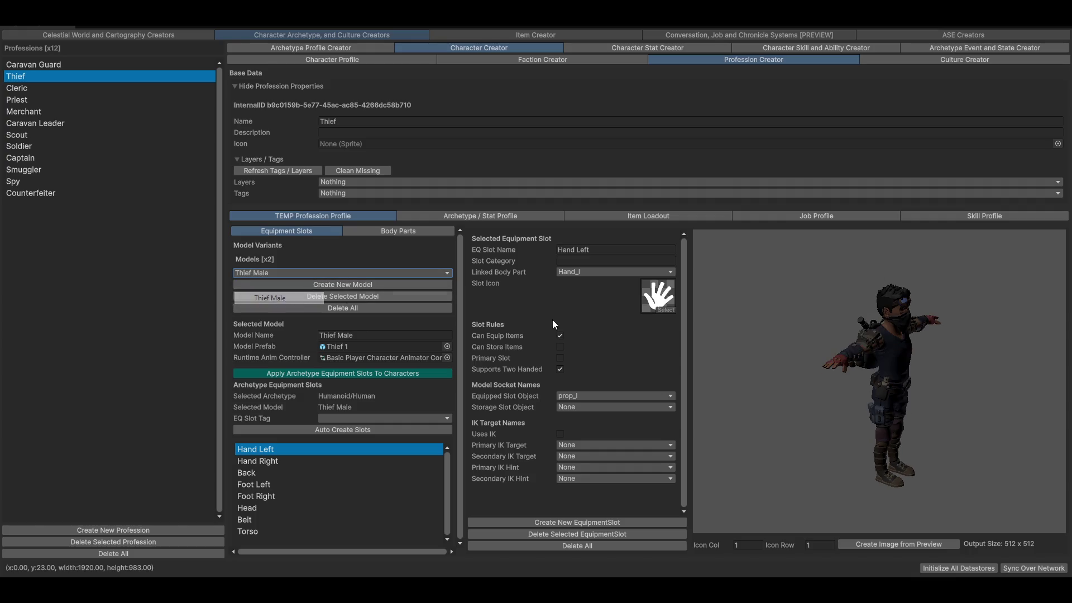
{"action": "mouse_move", "coordinate": [743, 331]}
{"action": "left_mouse_down"}
{"action": "mouse_move", "coordinate": [944, 354]}
{"action": "mouse_move", "coordinate": [929, 427]}
{"action": "left_mouse_up"}
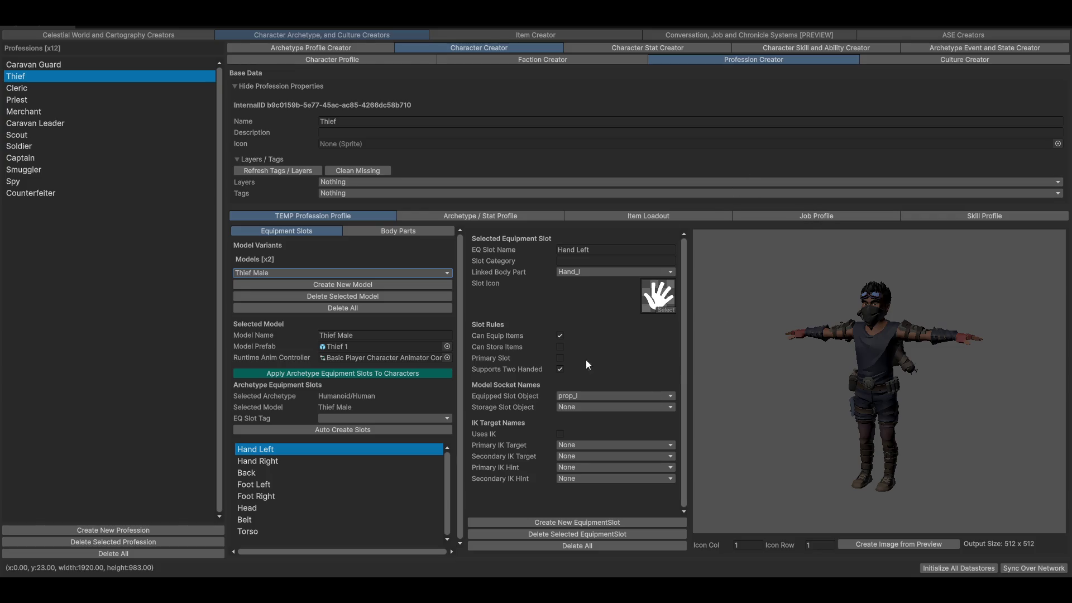
- Collapse Layers / Tags and open World and Cartography Systems showing the Endura map
{"action": "left_click", "coordinate": [251, 159]}
{"action": "left_click", "coordinate": [82, 38]}
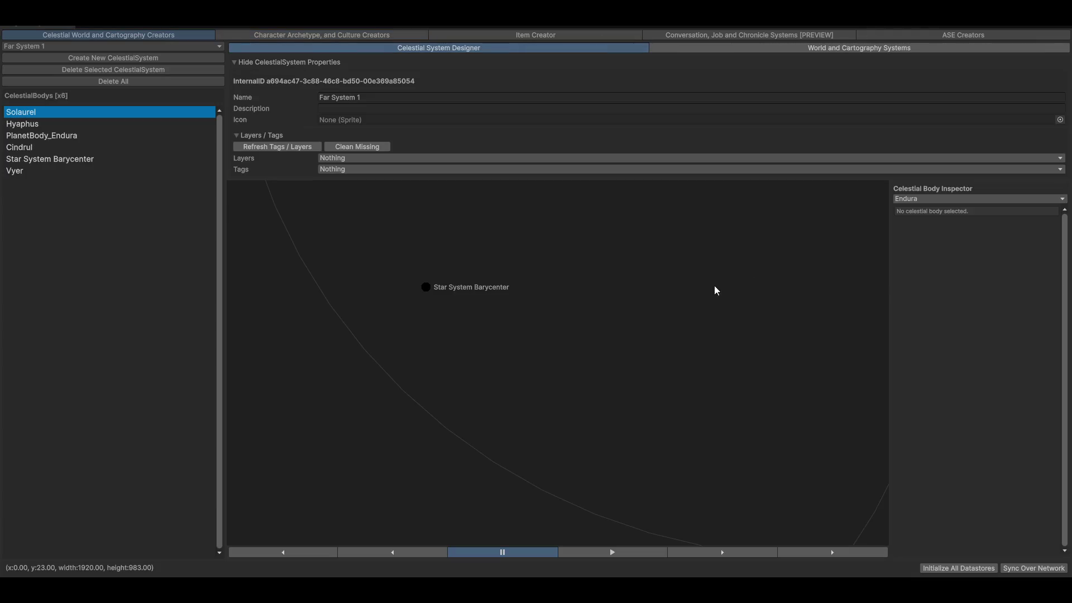
{"action": "left_click", "coordinate": [837, 47]}
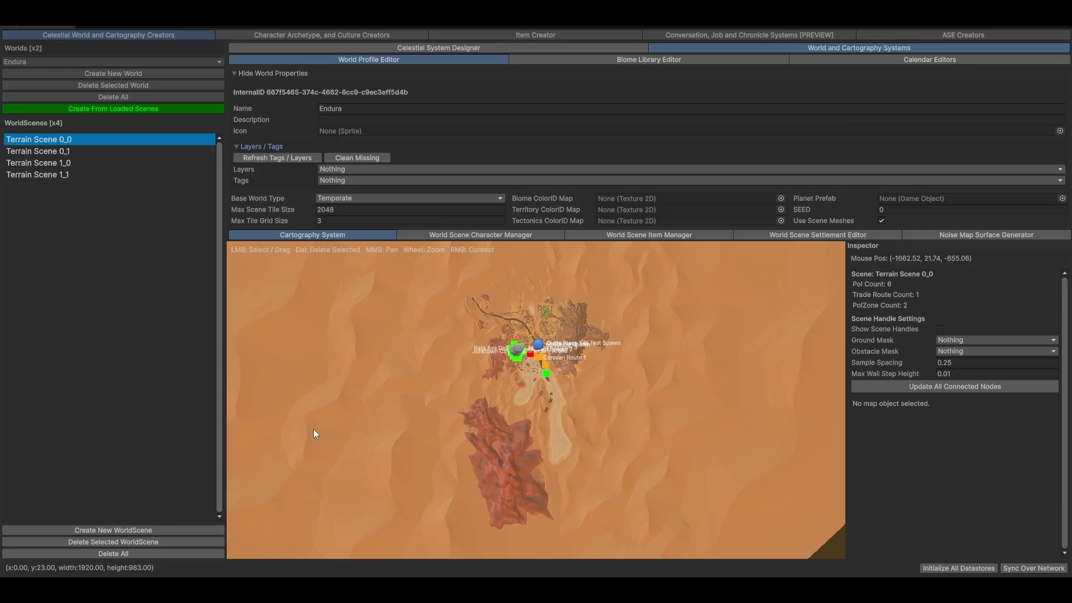
- Zoom into Junktown, inspect Junktown Spawn 2, then pan over and select Mordecai Spawn
{"action": "scroll", "coordinate": [605, 383], "scroll_direction": "up", "scroll_amount": 10}
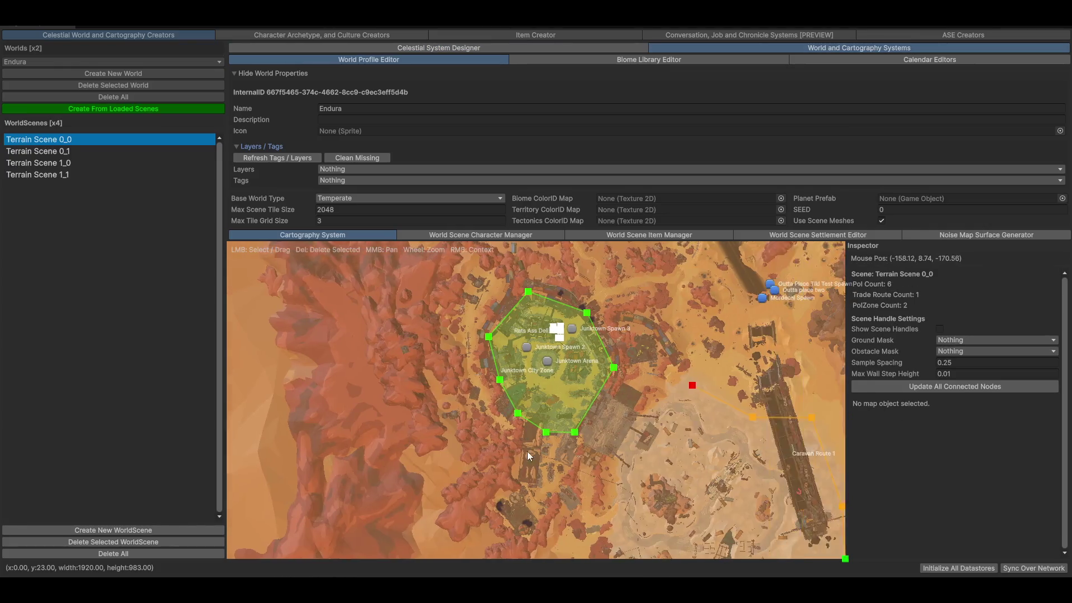
{"action": "scroll", "coordinate": [594, 446], "scroll_direction": "up", "scroll_amount": 10}
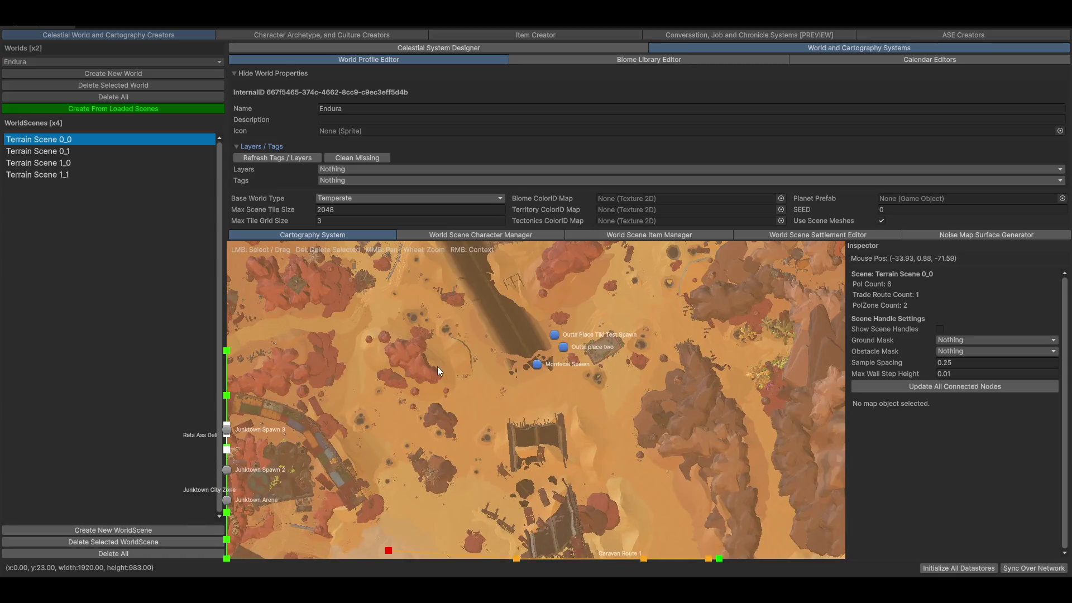
{"action": "scroll", "coordinate": [597, 420], "scroll_direction": "down", "scroll_amount": 5}
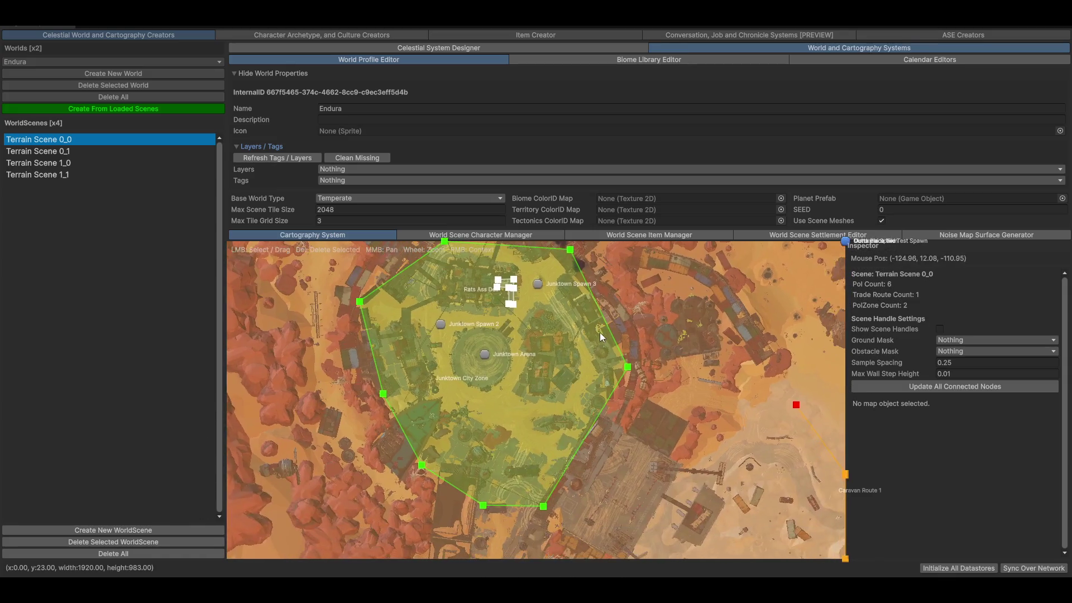
{"action": "scroll", "coordinate": [517, 288], "scroll_direction": "up", "scroll_amount": 5}
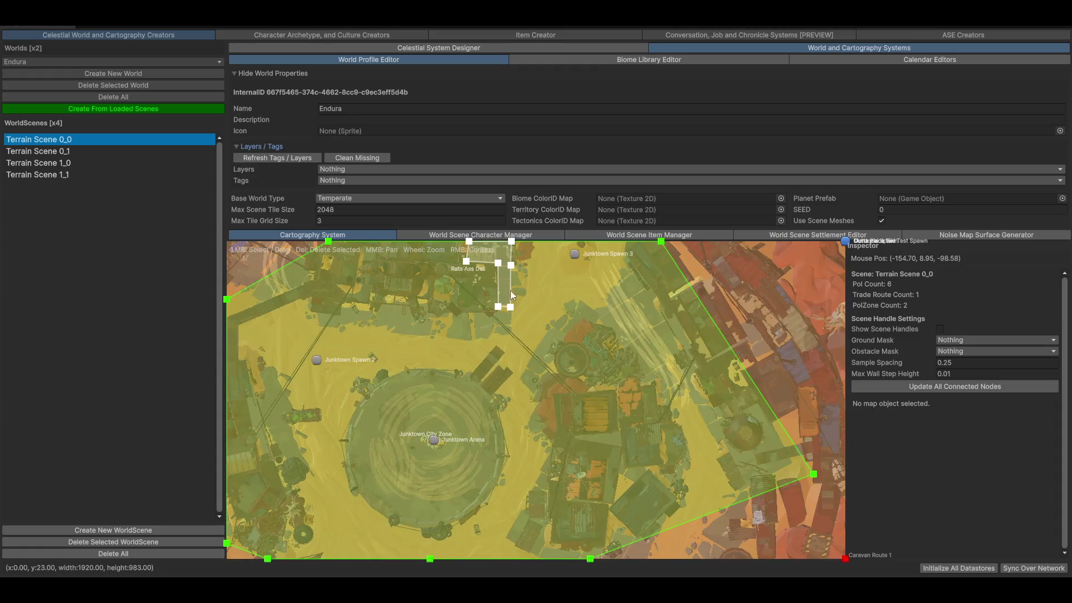
{"action": "left_click", "coordinate": [369, 354]}
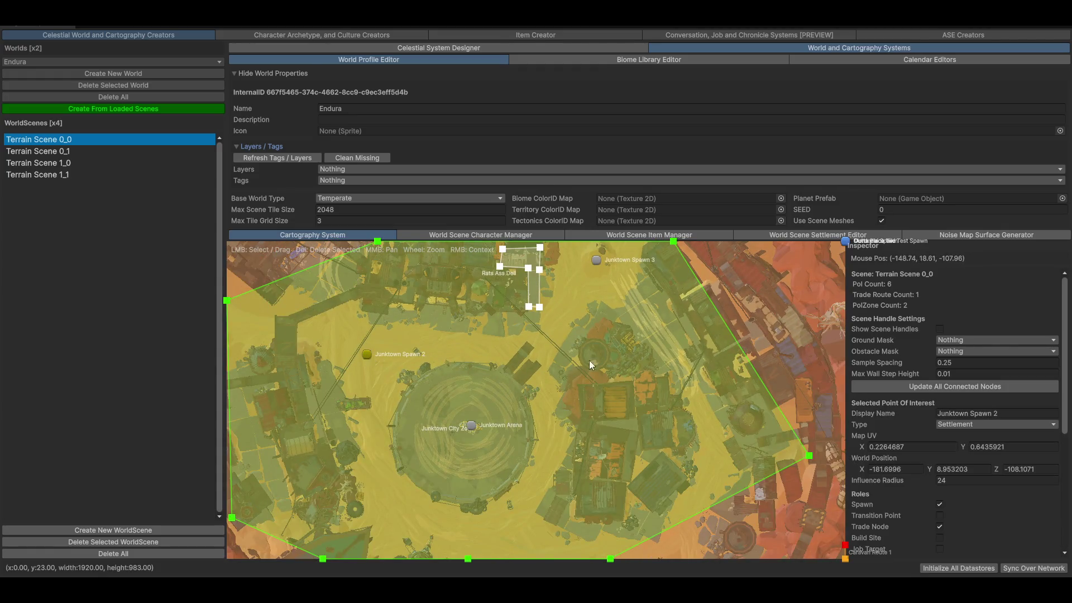
{"action": "scroll", "coordinate": [652, 394], "scroll_direction": "down", "scroll_amount": 5}
{"action": "left_click_drag", "start_coordinate": [655, 377], "coordinate": [475, 374]}
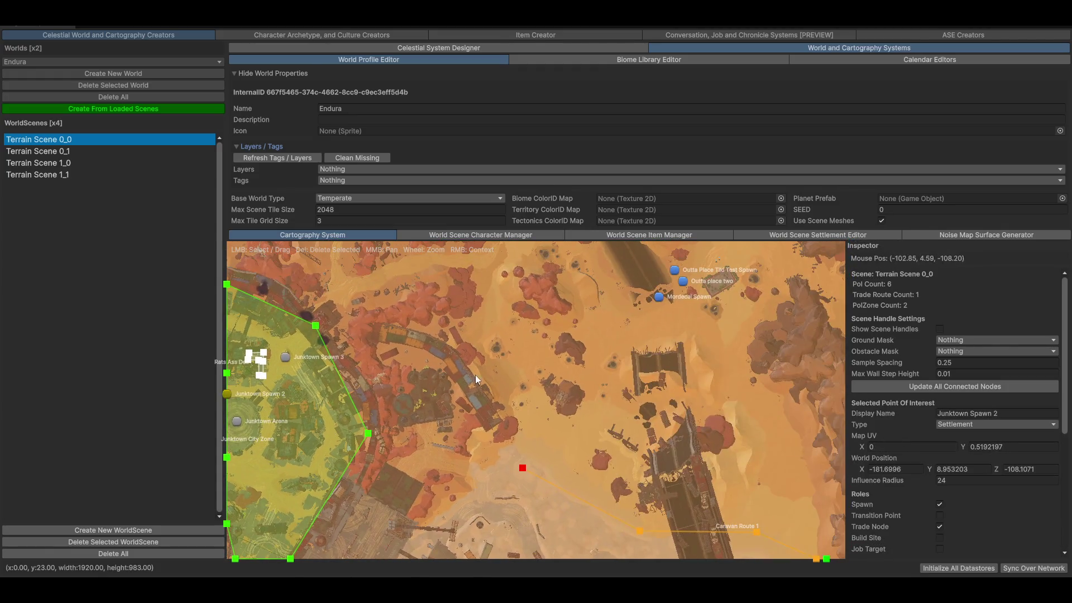
{"action": "left_click", "coordinate": [661, 298]}
{"action": "mouse_move", "coordinate": [665, 302]}
{"action": "left_mouse_down"}
{"action": "mouse_move", "coordinate": [559, 262]}
{"action": "mouse_move", "coordinate": [725, 387]}
{"action": "mouse_move", "coordinate": [565, 496]}
{"action": "mouse_move", "coordinate": [759, 558]}
{"action": "left_mouse_up"}
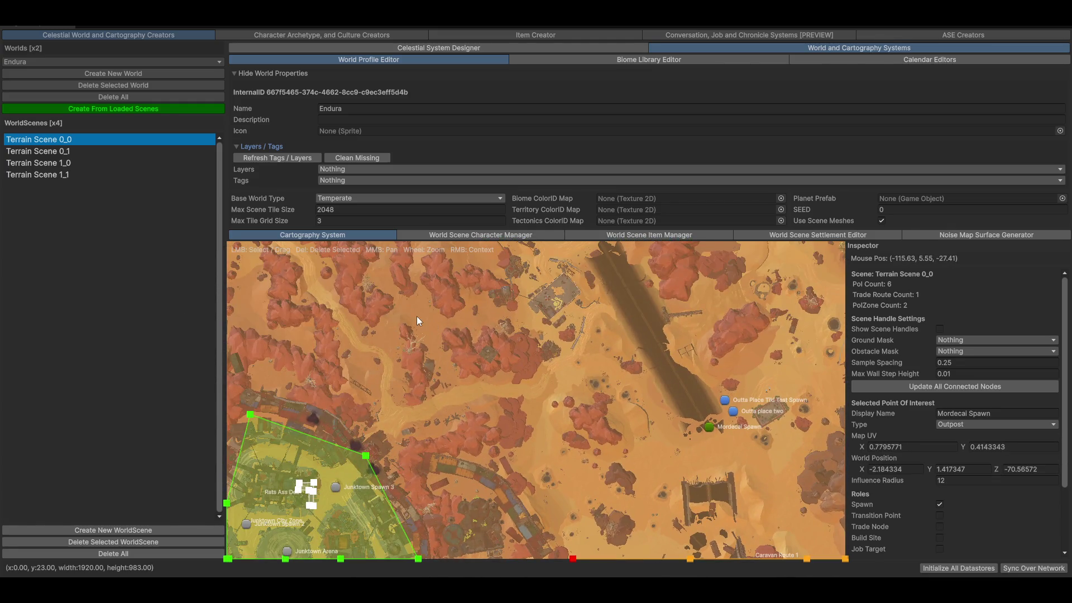
- Add an Outpost point of interest on the map and rename it 'Anopther Spawner'
{"action": "right_click", "coordinate": [416, 316]}
{"action": "mouse_move", "coordinate": [467, 342]}
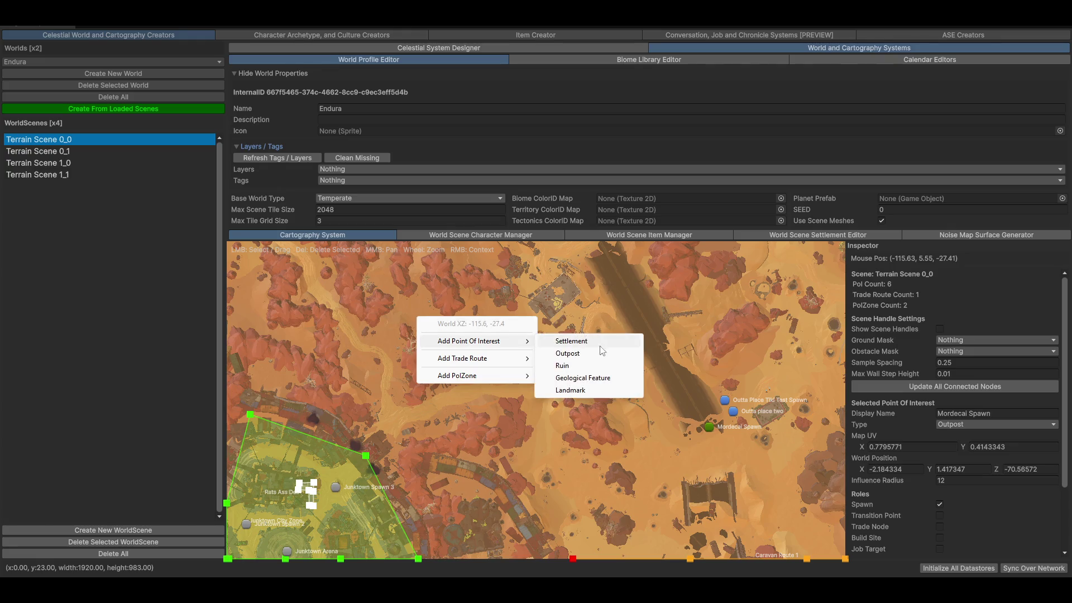
{"action": "left_click", "coordinate": [583, 358]}
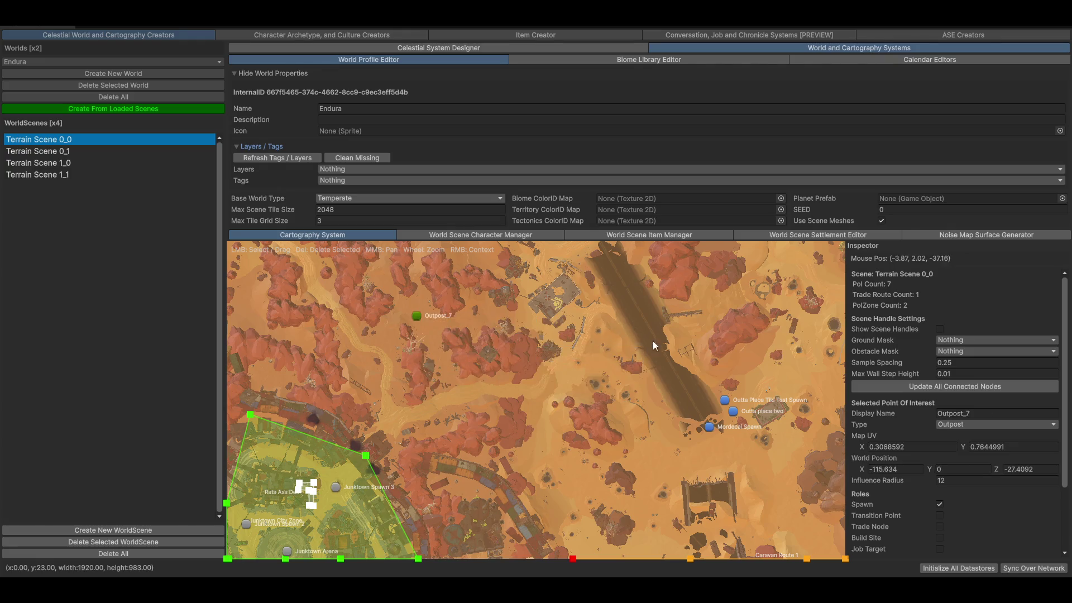
{"action": "scroll", "coordinate": [947, 476], "scroll_direction": "down", "scroll_amount": 3}
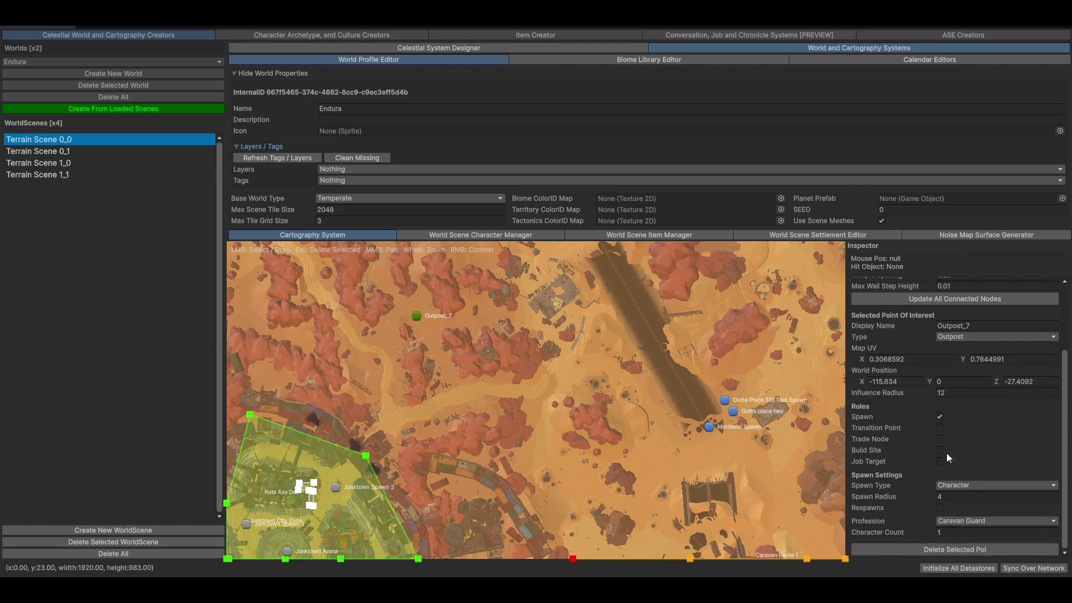
{"action": "left_click", "coordinate": [1008, 322]}
{"action": "type", "text": "Anopther Spawner"}
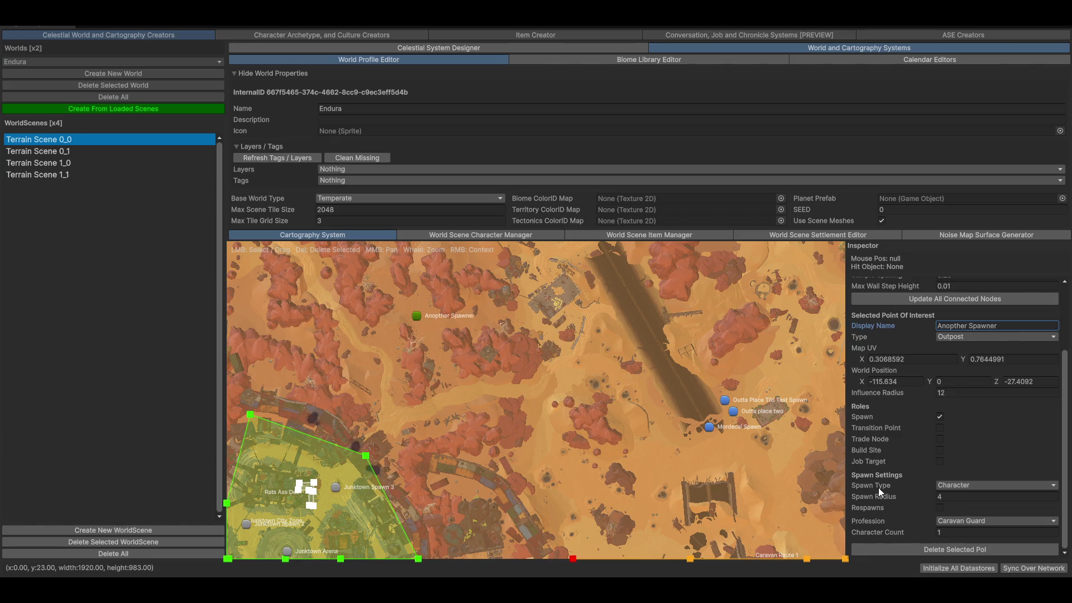
- Set its Spawn Type to Character Group with one Caravan Guard entry
{"action": "left_click", "coordinate": [950, 488]}
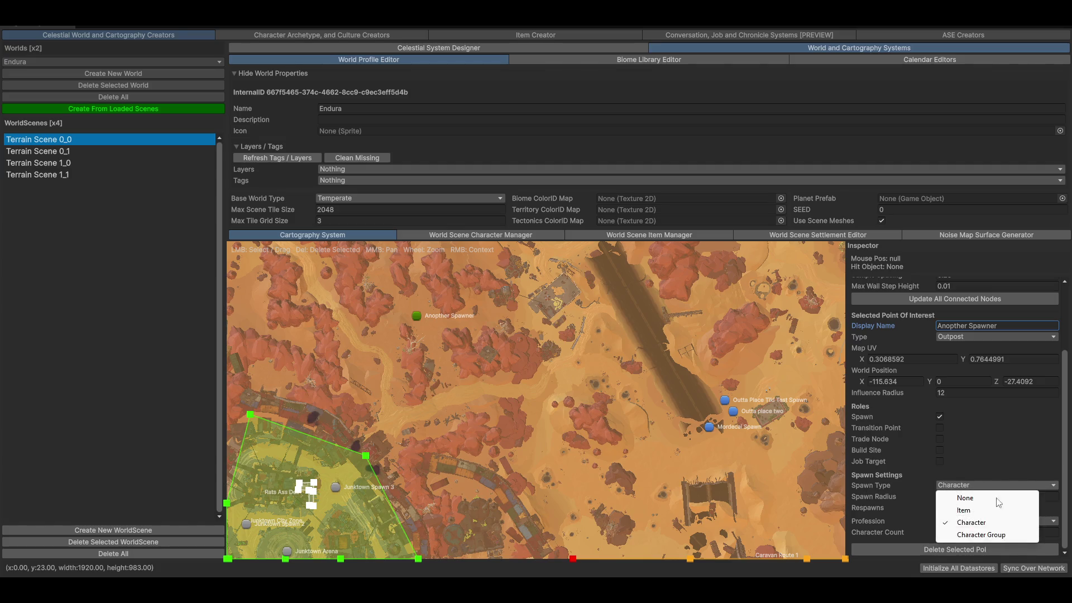
{"action": "left_click", "coordinate": [999, 535]}
{"action": "scroll", "coordinate": [949, 495], "scroll_direction": "down", "scroll_amount": 1}
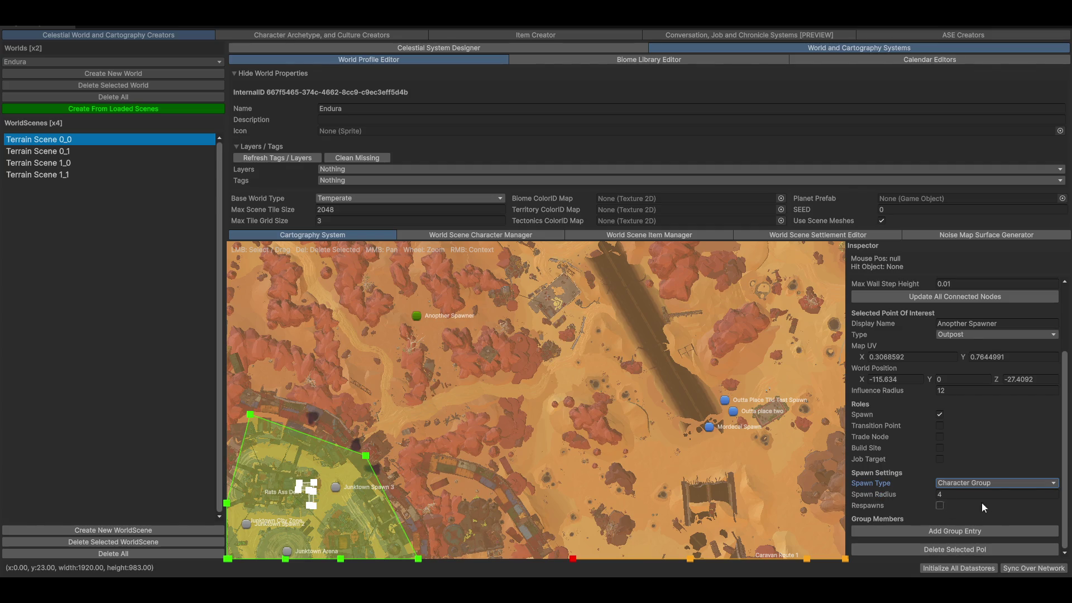
{"action": "left_click", "coordinate": [937, 534]}
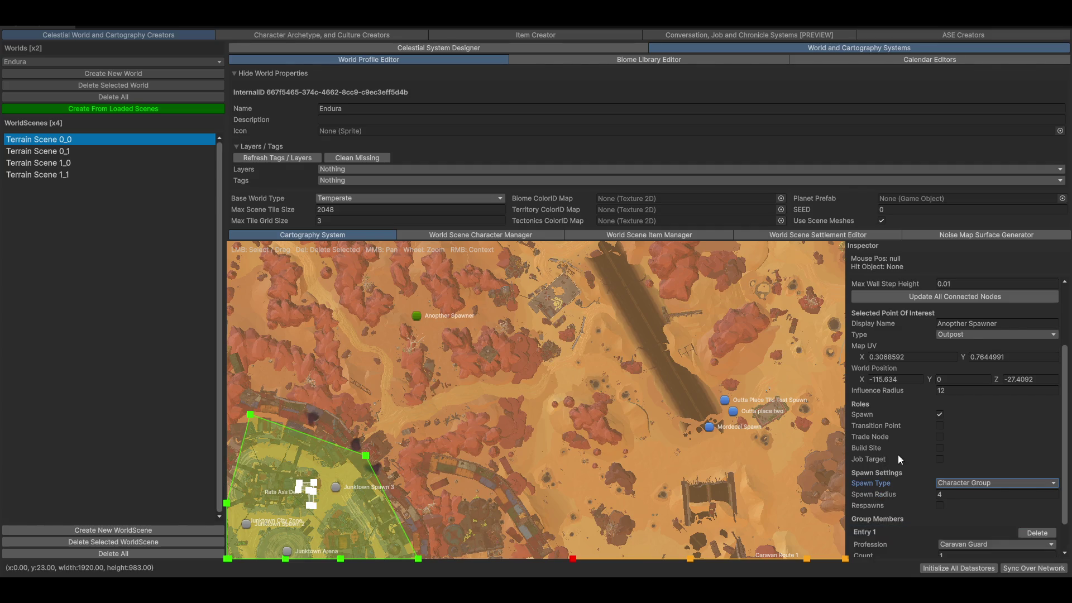
{"action": "scroll", "coordinate": [893, 454], "scroll_direction": "down", "scroll_amount": 2}
{"action": "left_click", "coordinate": [978, 504]}
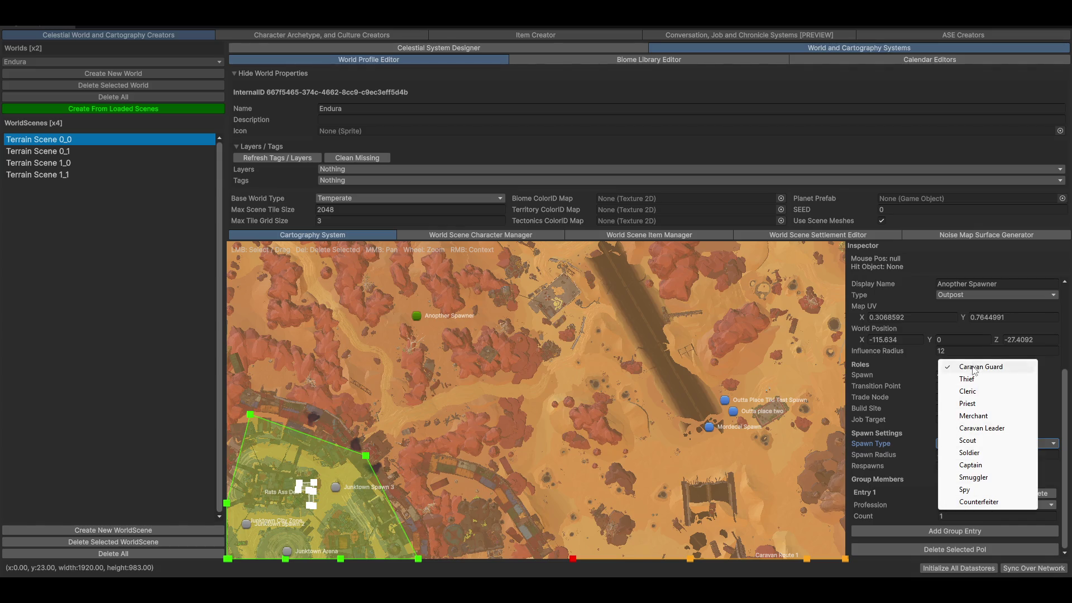
{"action": "left_click", "coordinate": [872, 516]}
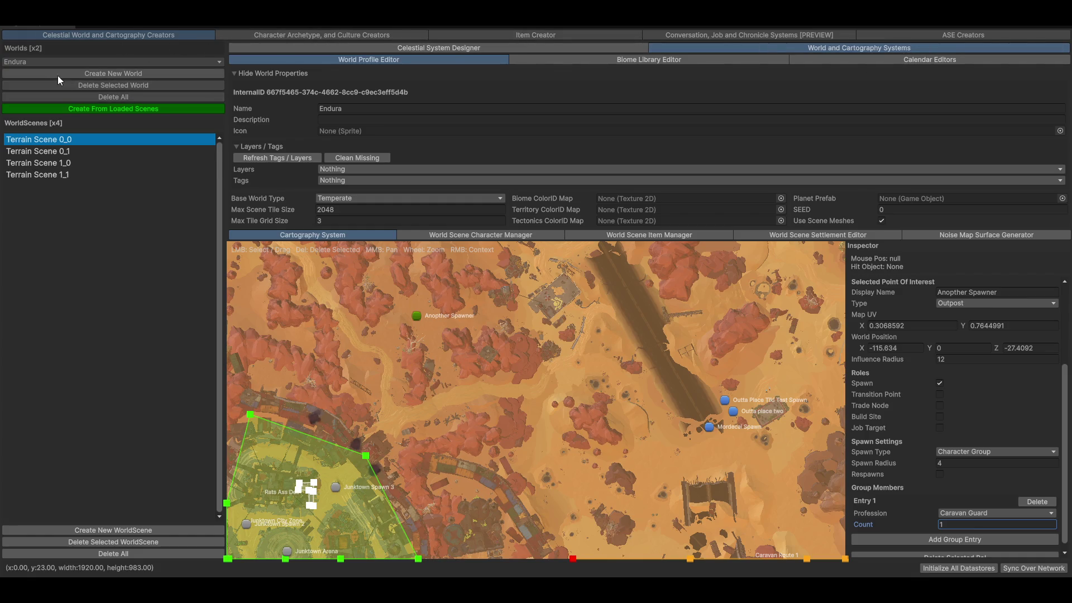
{"action": "mouse_move", "coordinate": [507, 518]}
{"action": "left_mouse_down"}
{"action": "mouse_move", "coordinate": [652, 434]}
{"action": "mouse_move", "coordinate": [574, 364]}
{"action": "left_mouse_up"}
{"action": "scroll", "coordinate": [670, 435], "scroll_direction": "down", "scroll_amount": 5}
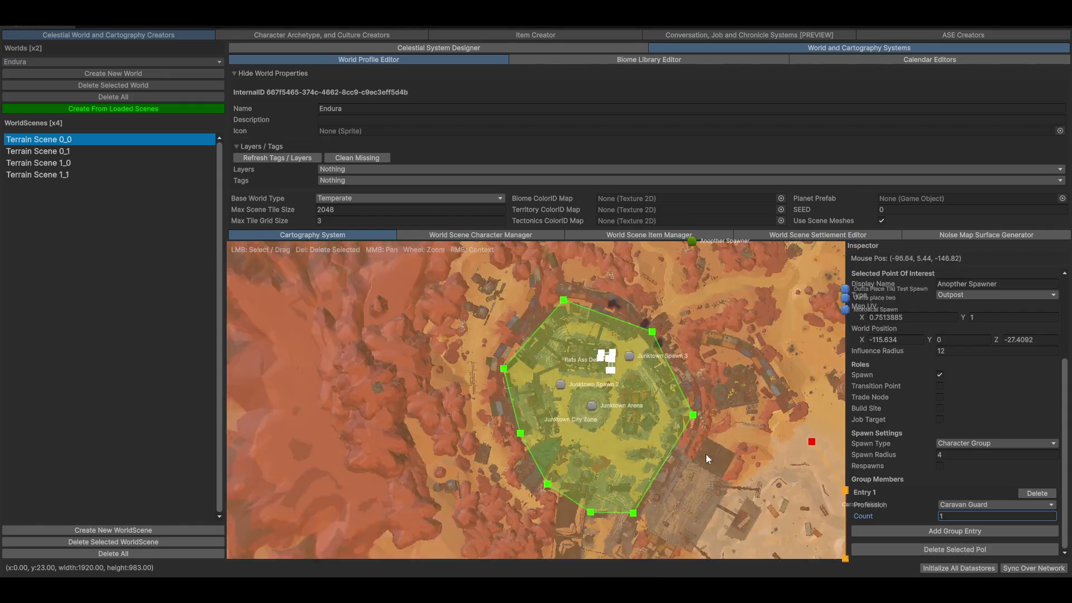
{"action": "mouse_move", "coordinate": [692, 429]}
{"action": "left_mouse_down"}
{"action": "mouse_move", "coordinate": [462, 357]}
{"action": "mouse_move", "coordinate": [419, 491]}
{"action": "left_mouse_up"}
{"action": "mouse_move", "coordinate": [478, 456]}
{"action": "left_mouse_down"}
{"action": "mouse_move", "coordinate": [463, 378]}
{"action": "mouse_move", "coordinate": [531, 476]}
{"action": "mouse_move", "coordinate": [470, 326]}
{"action": "mouse_move", "coordinate": [504, 301]}
{"action": "mouse_move", "coordinate": [618, 447]}
{"action": "left_mouse_up"}
{"action": "scroll", "coordinate": [615, 442], "scroll_direction": "down", "scroll_amount": 10}
{"action": "scroll", "coordinate": [494, 286], "scroll_direction": "up", "scroll_amount": 5}
{"action": "scroll", "coordinate": [513, 464], "scroll_direction": "down", "scroll_amount": 5}
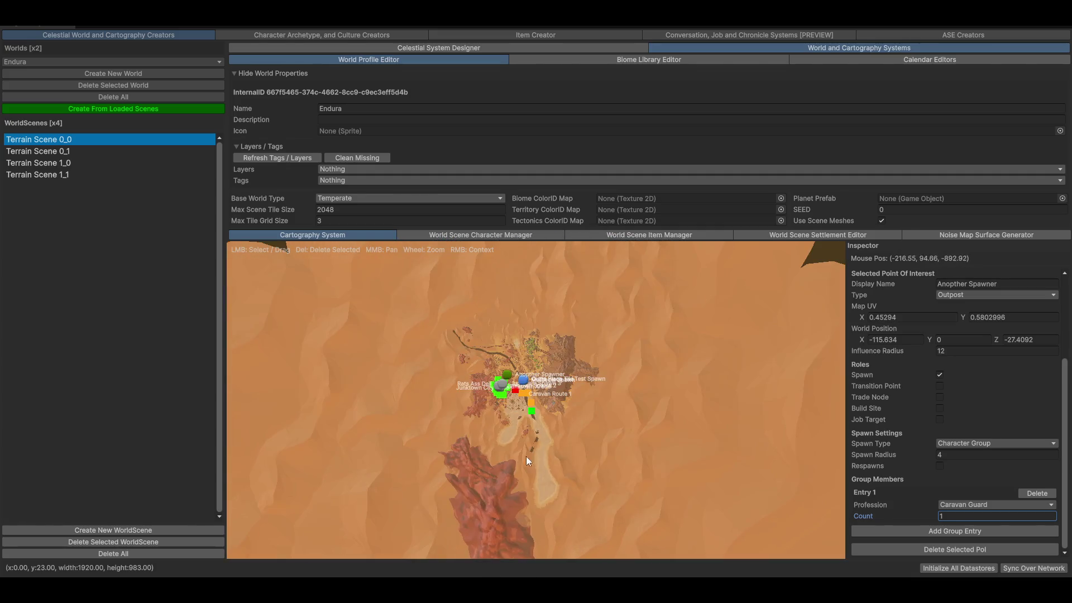
{"action": "left_click_drag", "start_coordinate": [514, 464], "coordinate": [479, 481]}
{"action": "scroll", "coordinate": [479, 481], "scroll_direction": "up", "scroll_amount": 6}
{"action": "scroll", "coordinate": [490, 417], "scroll_direction": "down", "scroll_amount": 3}
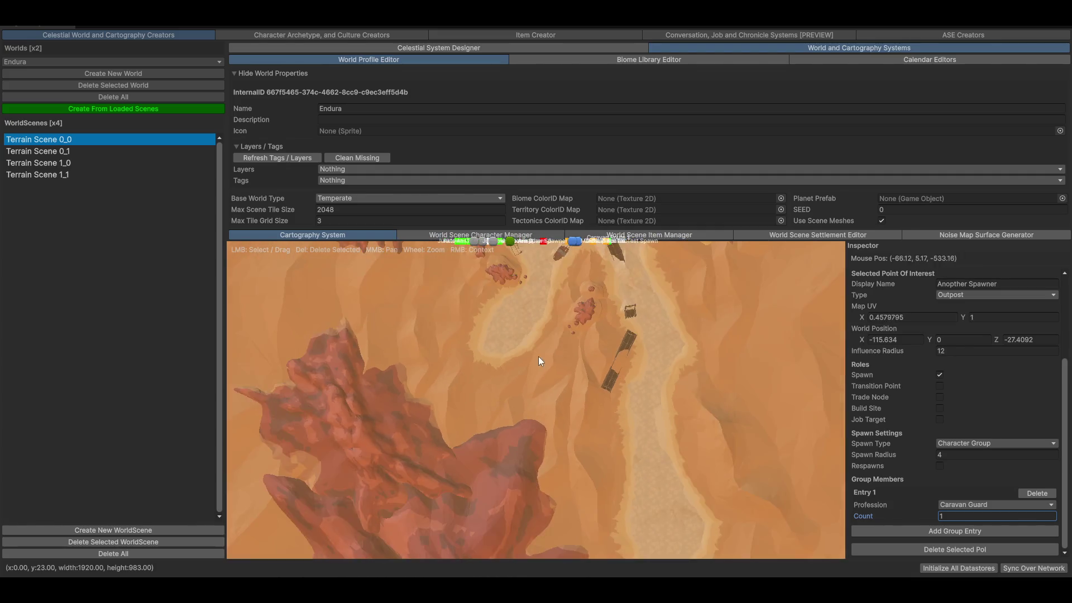
{"action": "scroll", "coordinate": [527, 384], "scroll_direction": "down", "scroll_amount": 2}
{"action": "scroll", "coordinate": [502, 407], "scroll_direction": "up", "scroll_amount": 6}
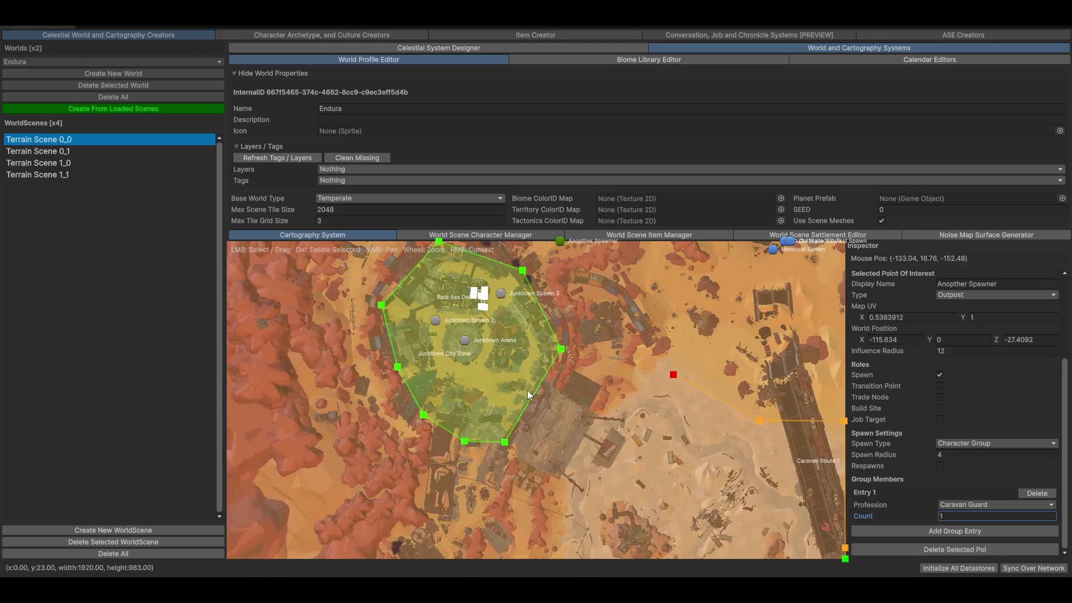
{"action": "scroll", "coordinate": [551, 388], "scroll_direction": "down", "scroll_amount": 3}
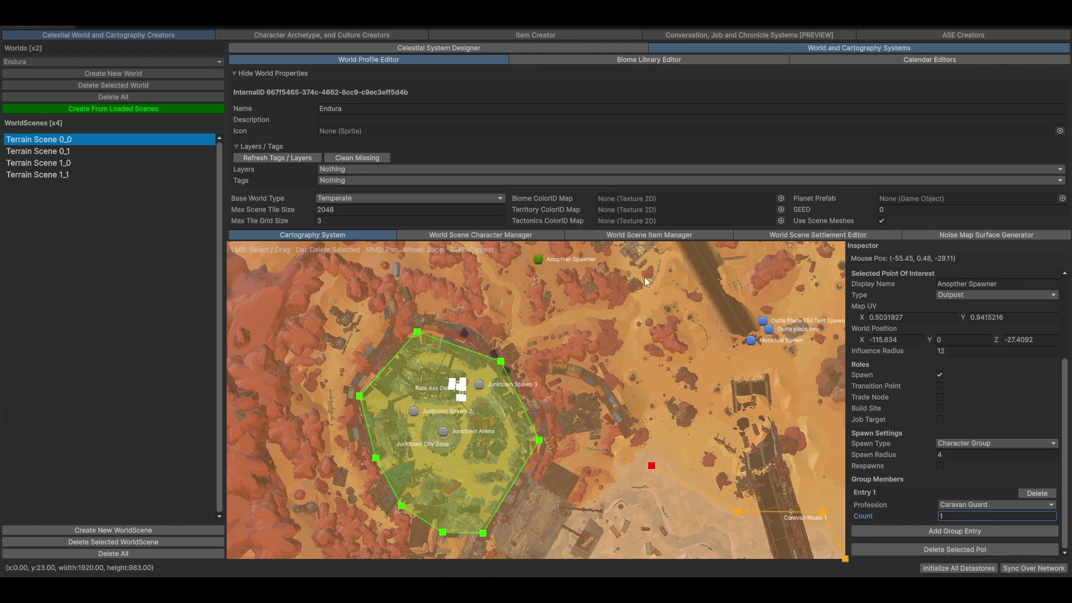
{"action": "scroll", "coordinate": [645, 270], "scroll_direction": "up", "scroll_amount": 3}
{"action": "left_click_drag", "start_coordinate": [645, 270], "coordinate": [586, 460]}
{"action": "scroll", "coordinate": [586, 461], "scroll_direction": "down", "scroll_amount": 5}
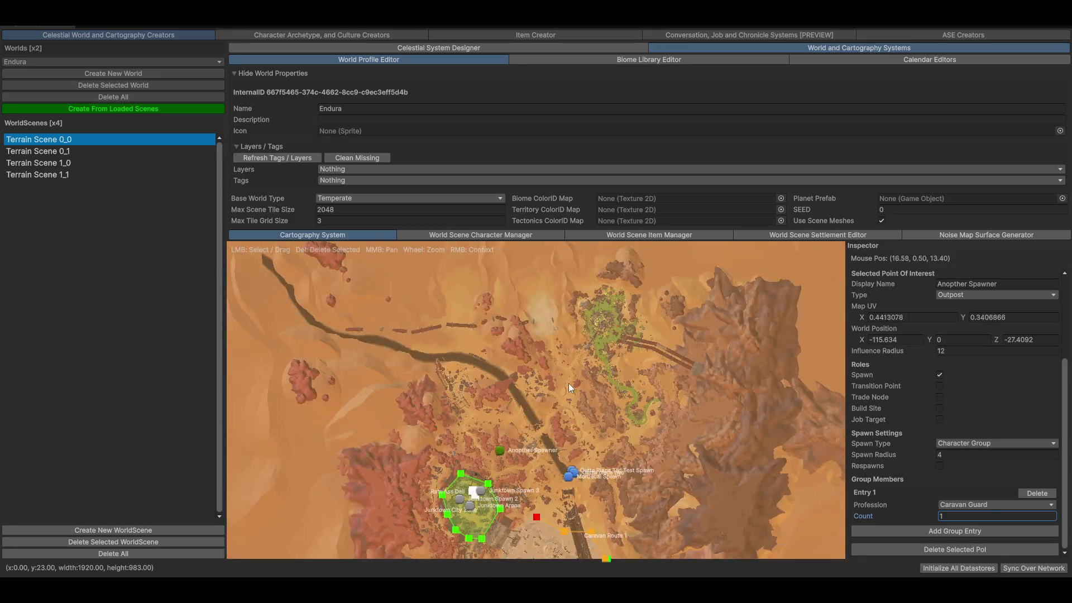
{"action": "scroll", "coordinate": [618, 355], "scroll_direction": "down", "scroll_amount": 4}
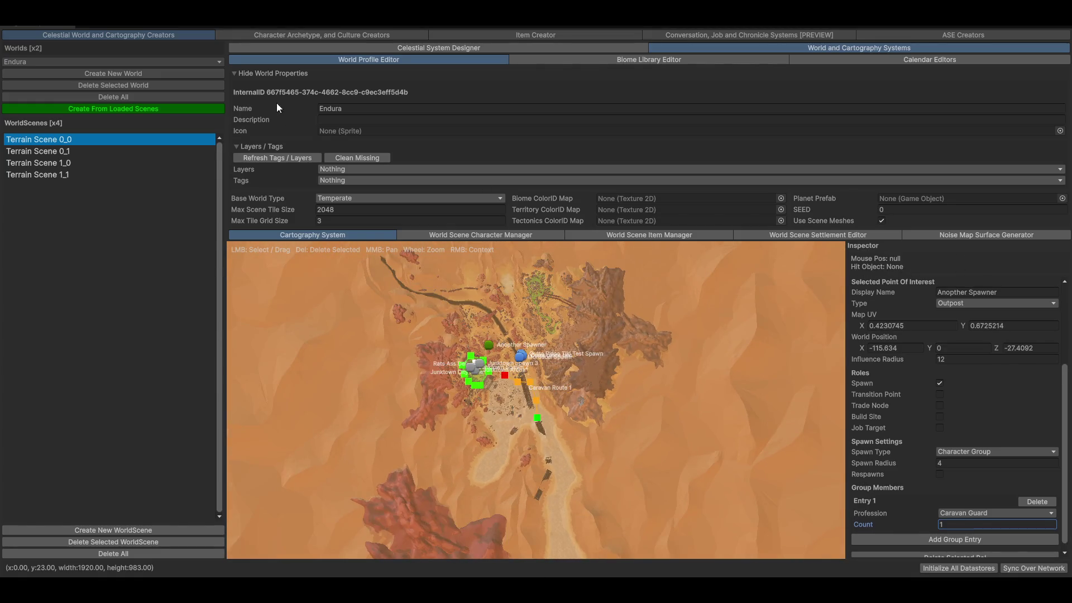
{"action": "left_click", "coordinate": [269, 73]}
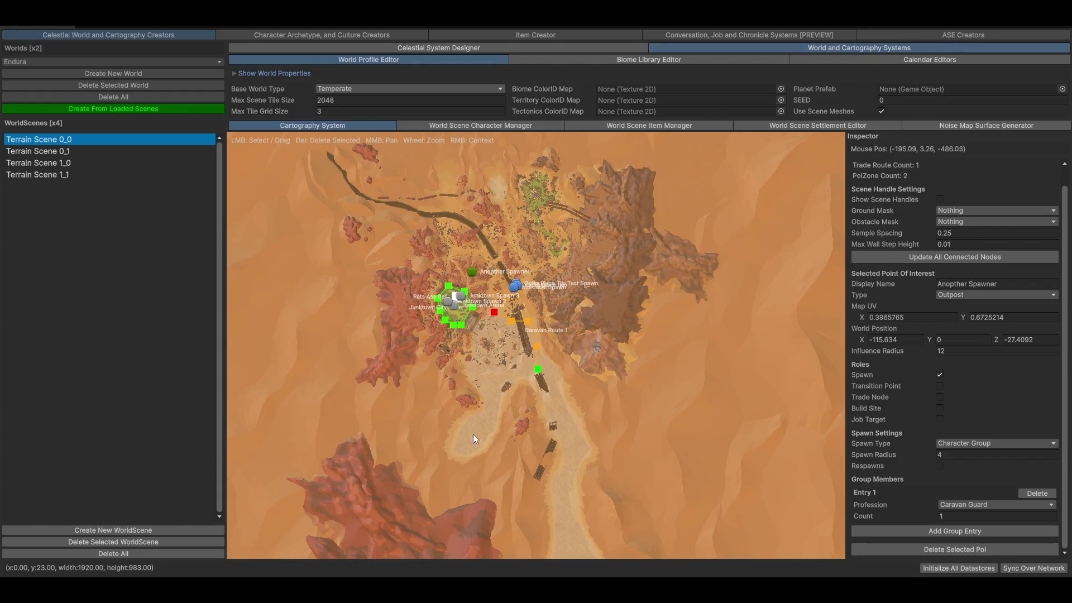
{"action": "scroll", "coordinate": [523, 307], "scroll_direction": "down", "scroll_amount": 3}
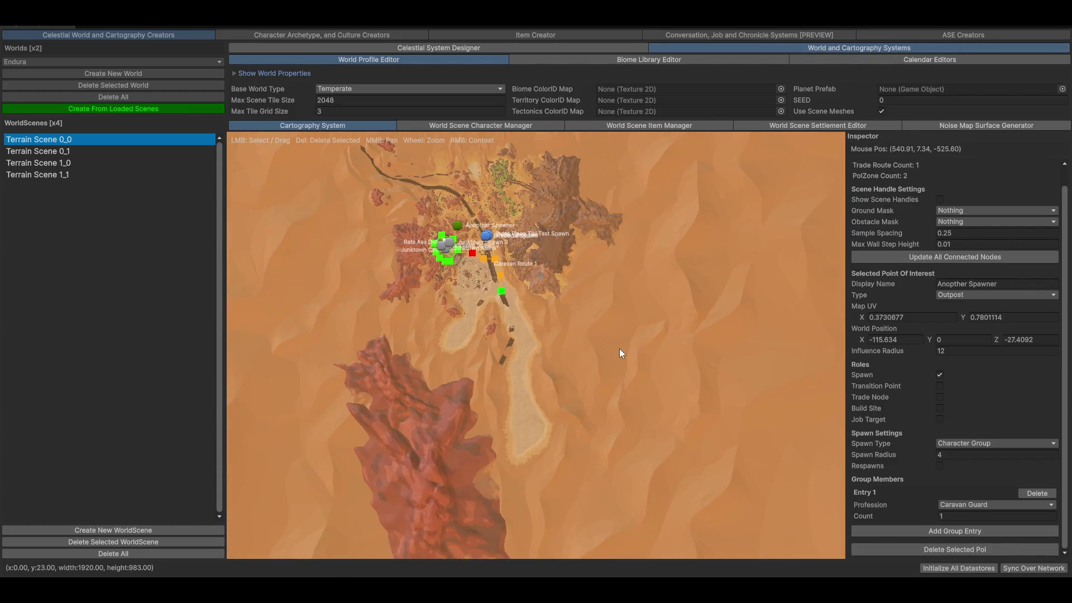
{"action": "scroll", "coordinate": [618, 355], "scroll_direction": "down", "scroll_amount": 4}
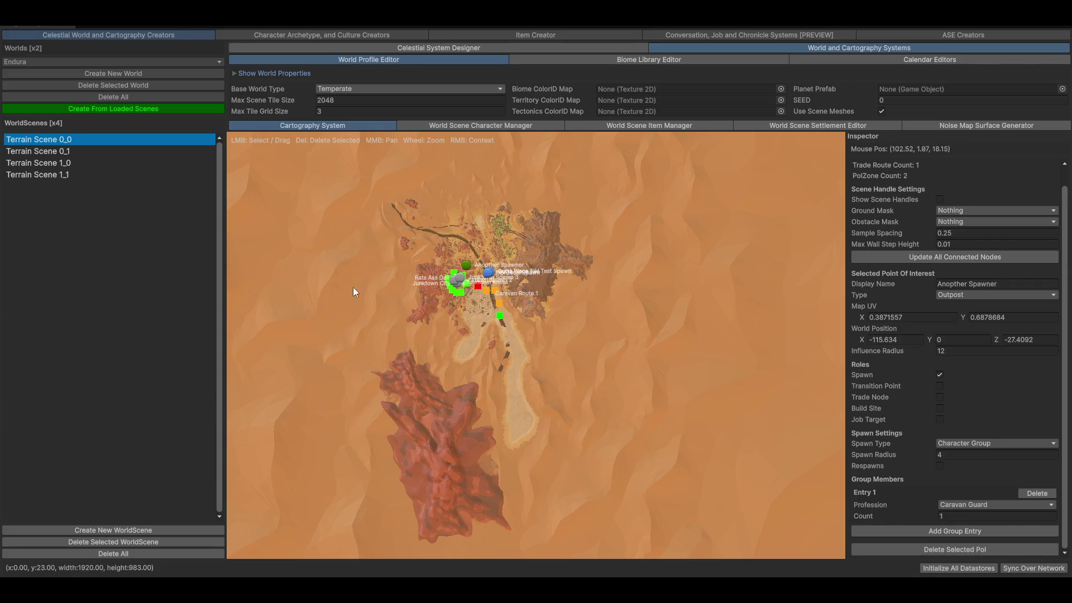
{"action": "scroll", "coordinate": [505, 322], "scroll_direction": "up", "scroll_amount": 8}
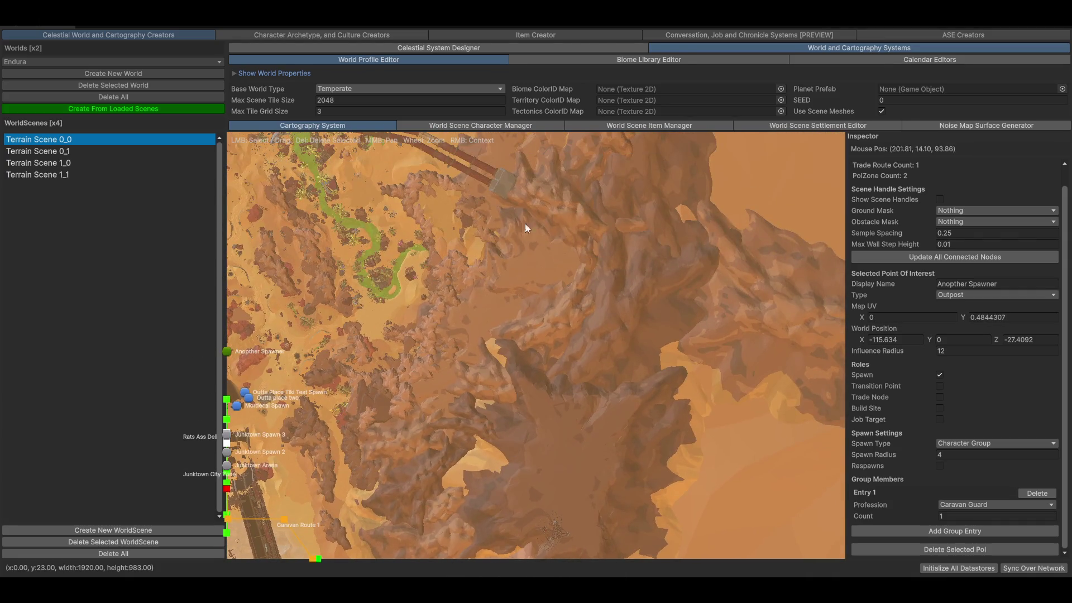
{"action": "scroll", "coordinate": [416, 451], "scroll_direction": "down", "scroll_amount": 10}
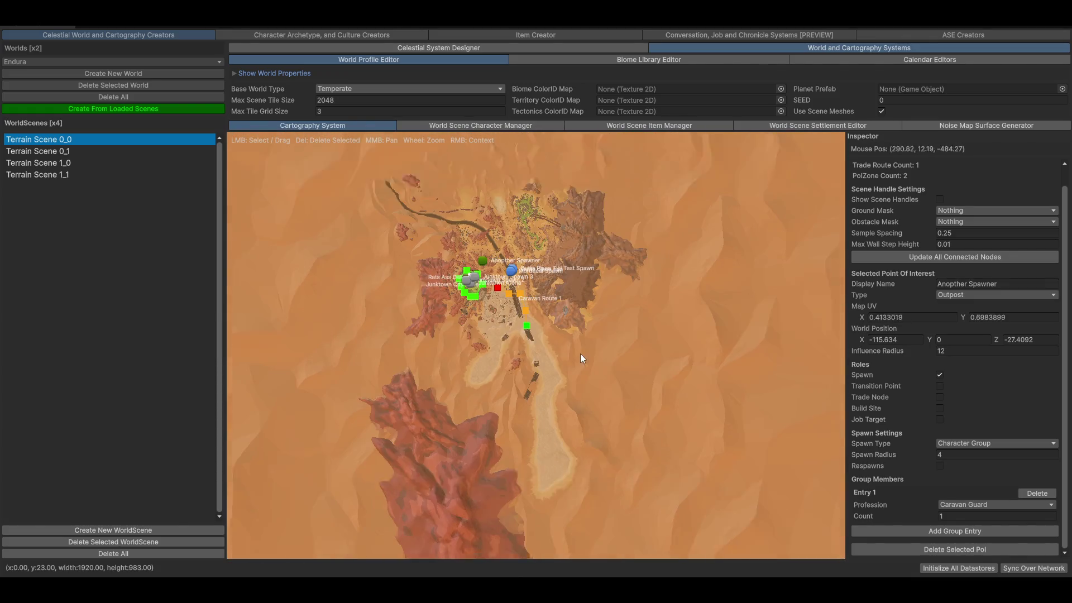
{"action": "scroll", "coordinate": [542, 358], "scroll_direction": "up", "scroll_amount": 10}
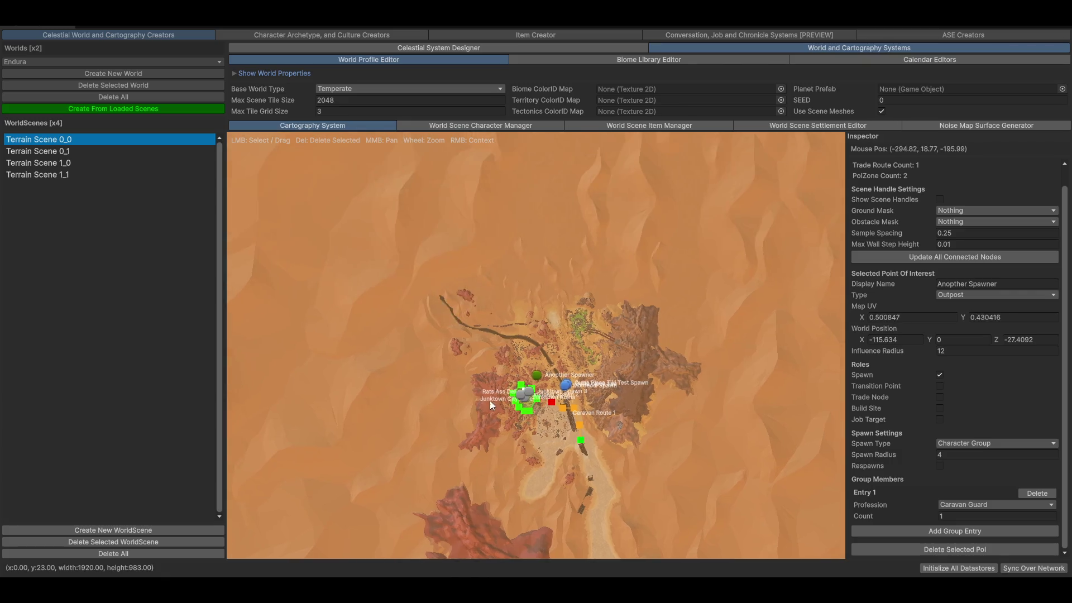
{"action": "scroll", "coordinate": [564, 437], "scroll_direction": "up", "scroll_amount": 10}
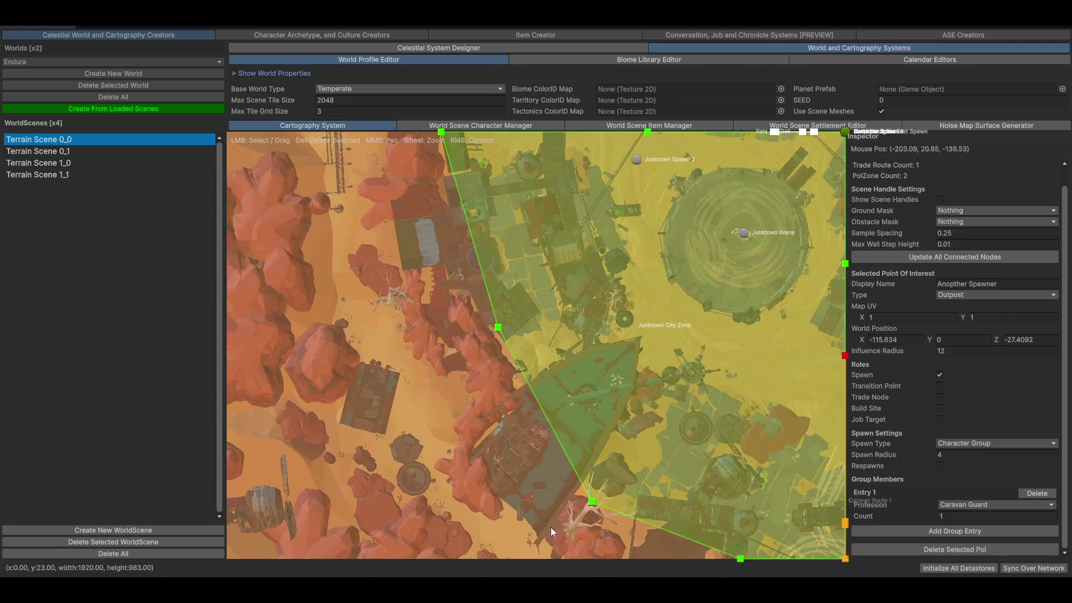
{"action": "scroll", "coordinate": [491, 293], "scroll_direction": "down", "scroll_amount": 2}
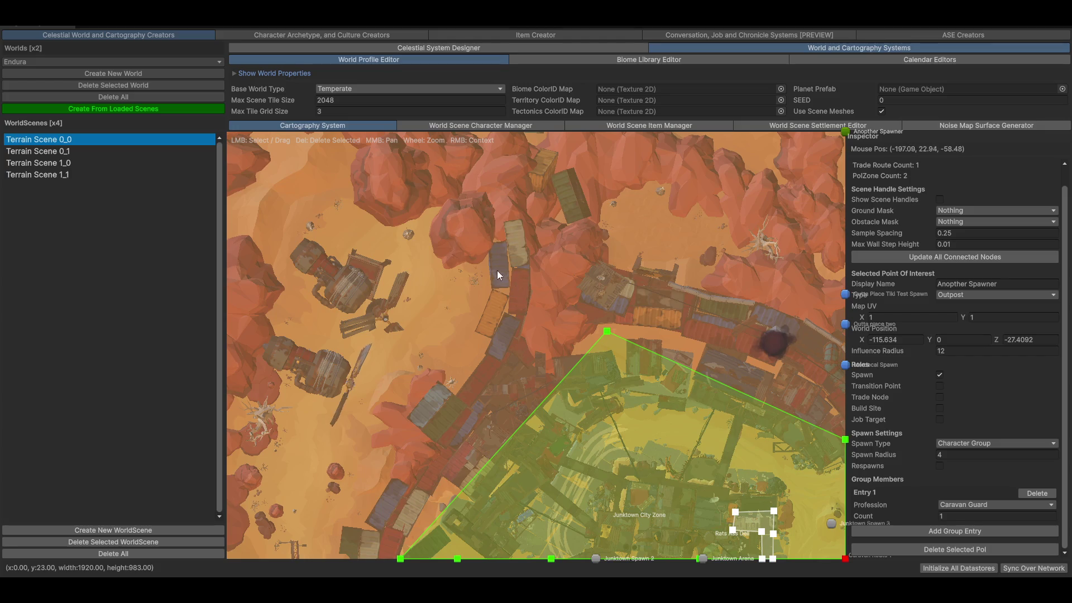
{"action": "mouse_move", "coordinate": [781, 359]}
{"action": "left_mouse_down"}
{"action": "mouse_move", "coordinate": [380, 377]}
{"action": "mouse_move", "coordinate": [498, 339]}
{"action": "mouse_move", "coordinate": [702, 352]}
{"action": "mouse_move", "coordinate": [575, 334]}
{"action": "mouse_move", "coordinate": [553, 292]}
{"action": "mouse_move", "coordinate": [471, 235]}
{"action": "left_mouse_up"}
{"action": "mouse_move", "coordinate": [571, 464]}
{"action": "left_mouse_down"}
{"action": "mouse_move", "coordinate": [545, 449]}
{"action": "mouse_move", "coordinate": [621, 364]}
{"action": "mouse_move", "coordinate": [629, 384]}
{"action": "left_mouse_up"}
{"action": "scroll", "coordinate": [626, 386], "scroll_direction": "down", "scroll_amount": 5}
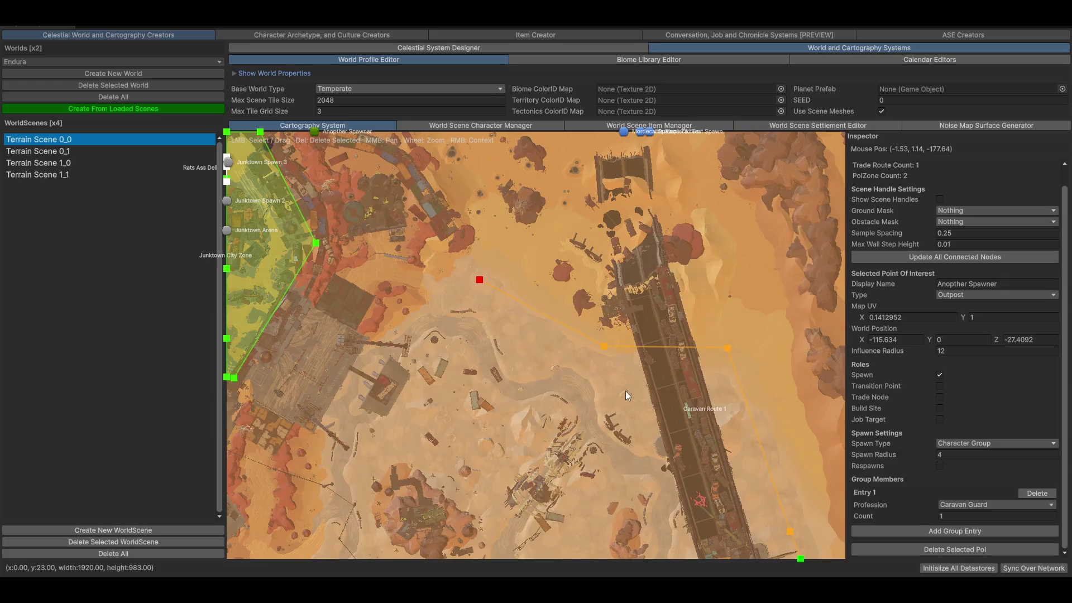
{"action": "scroll", "coordinate": [687, 434], "scroll_direction": "down", "scroll_amount": 1}
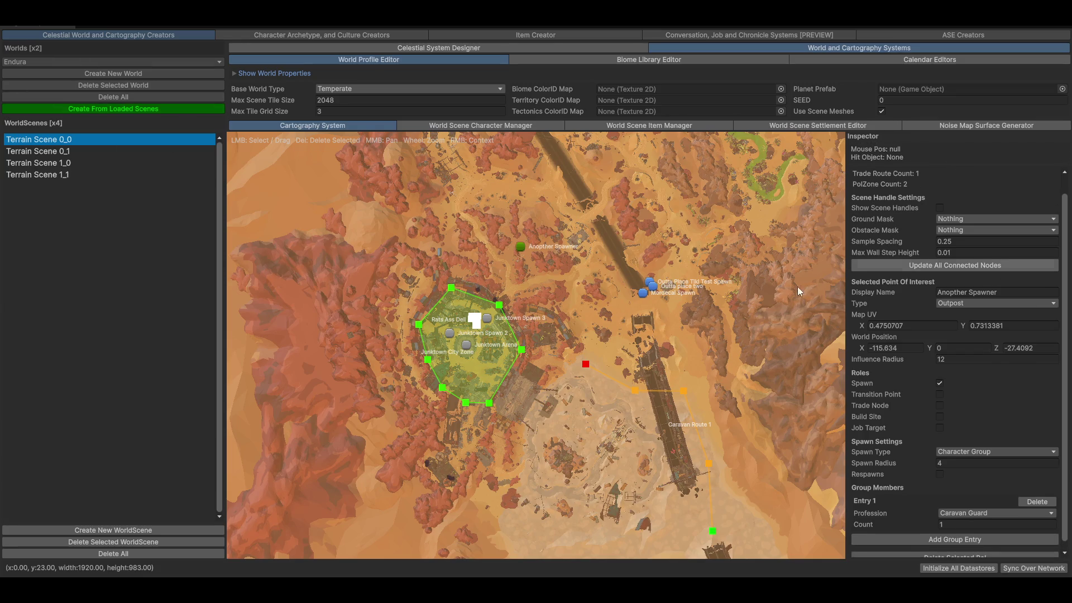
{"action": "scroll", "coordinate": [915, 226], "scroll_direction": "up", "scroll_amount": 1}
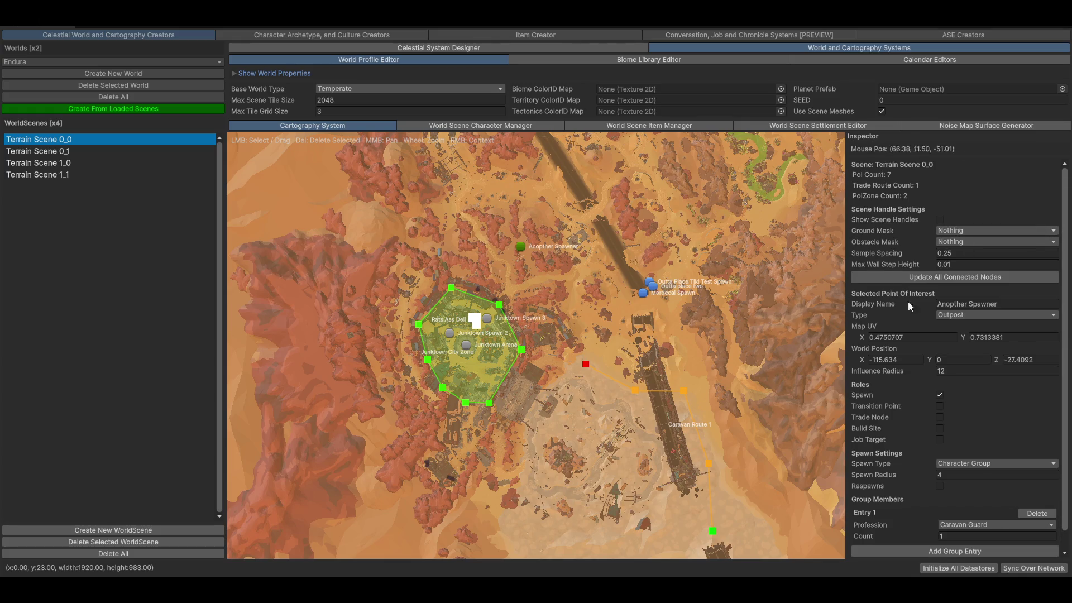
- Tick Ground Layer and Elevated Walkable Layer in the Ground Mask, then look around Junktown on the map
{"action": "left_click", "coordinate": [960, 238]}
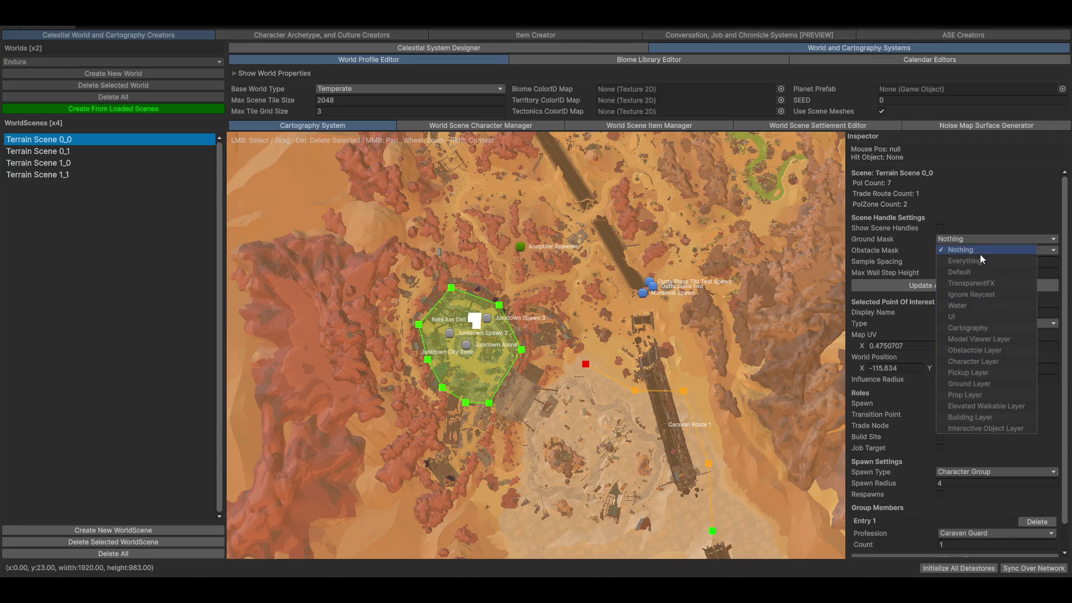
{"action": "left_click", "coordinate": [986, 384]}
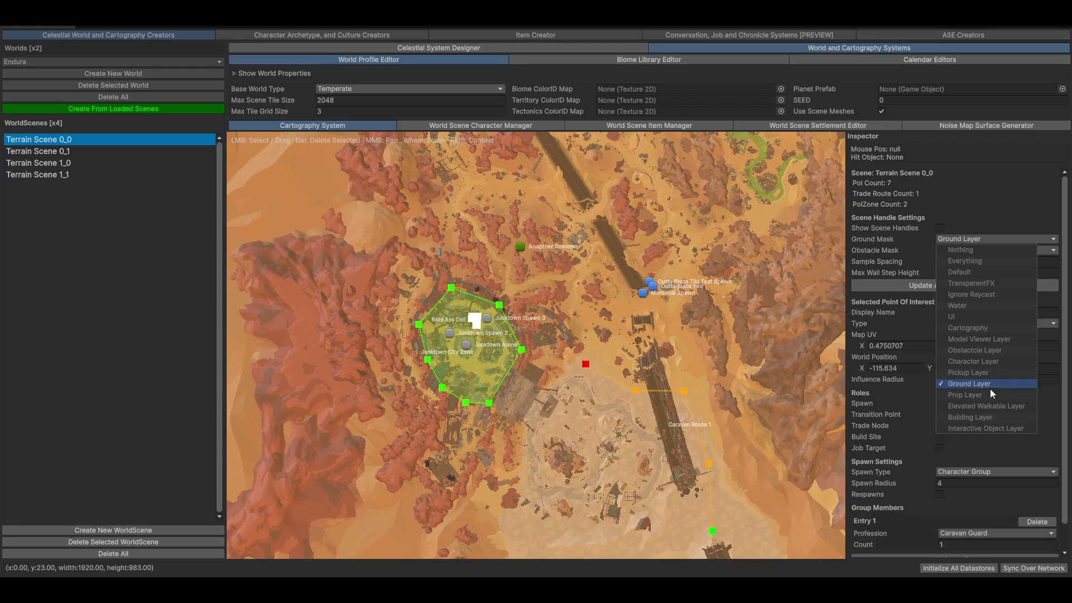
{"action": "left_click", "coordinate": [999, 406]}
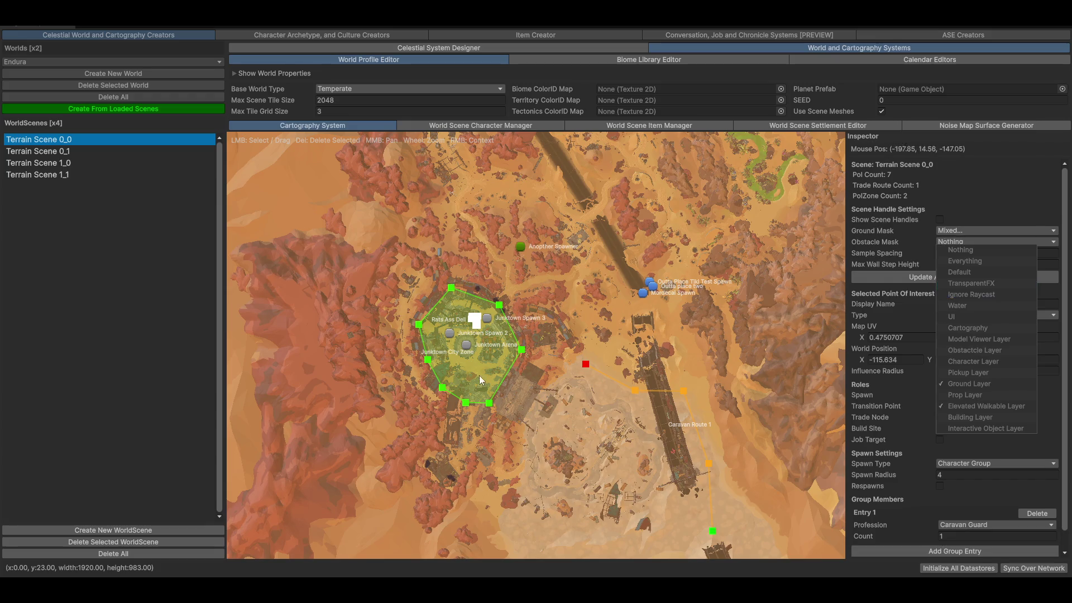
{"action": "left_click_drag", "start_coordinate": [431, 436], "coordinate": [513, 356]}
{"action": "scroll", "coordinate": [513, 356], "scroll_direction": "up", "scroll_amount": 3}
{"action": "scroll", "coordinate": [697, 400], "scroll_direction": "up", "scroll_amount": 5}
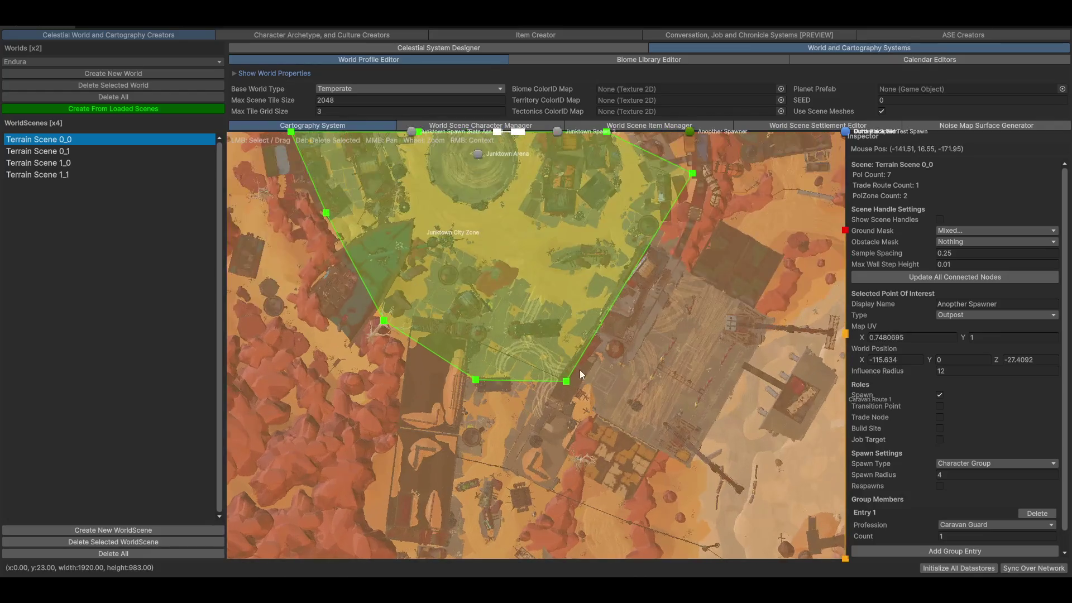
{"action": "scroll", "coordinate": [598, 419], "scroll_direction": "down", "scroll_amount": 6}
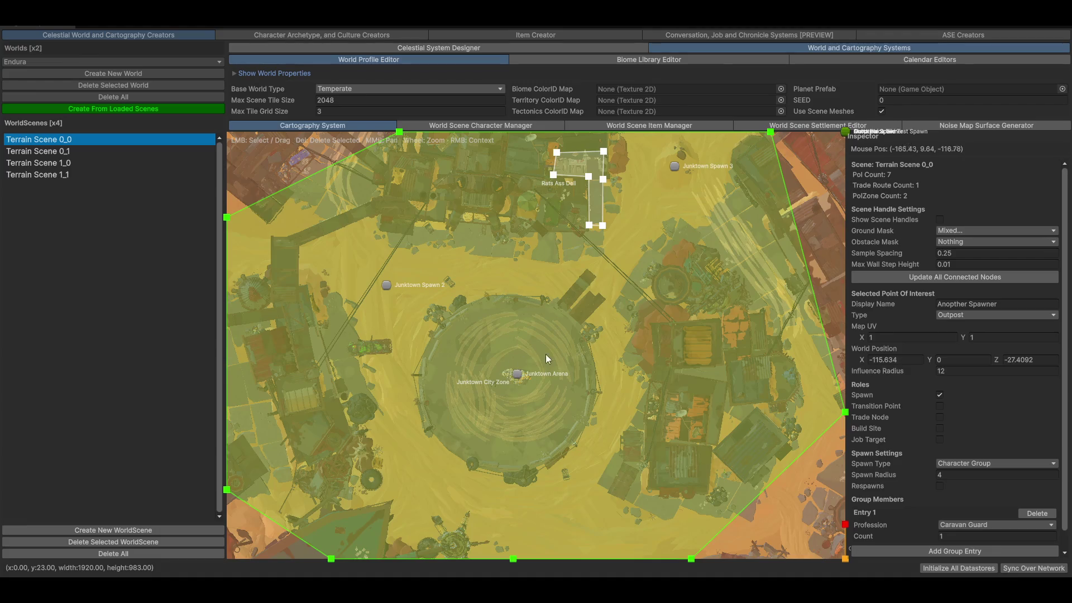
{"action": "mouse_move", "coordinate": [545, 354]}
{"action": "left_mouse_down"}
{"action": "mouse_move", "coordinate": [553, 490]}
{"action": "mouse_move", "coordinate": [588, 374]}
{"action": "mouse_move", "coordinate": [528, 414]}
{"action": "left_mouse_up"}
{"action": "scroll", "coordinate": [671, 352], "scroll_direction": "down", "scroll_amount": 2}
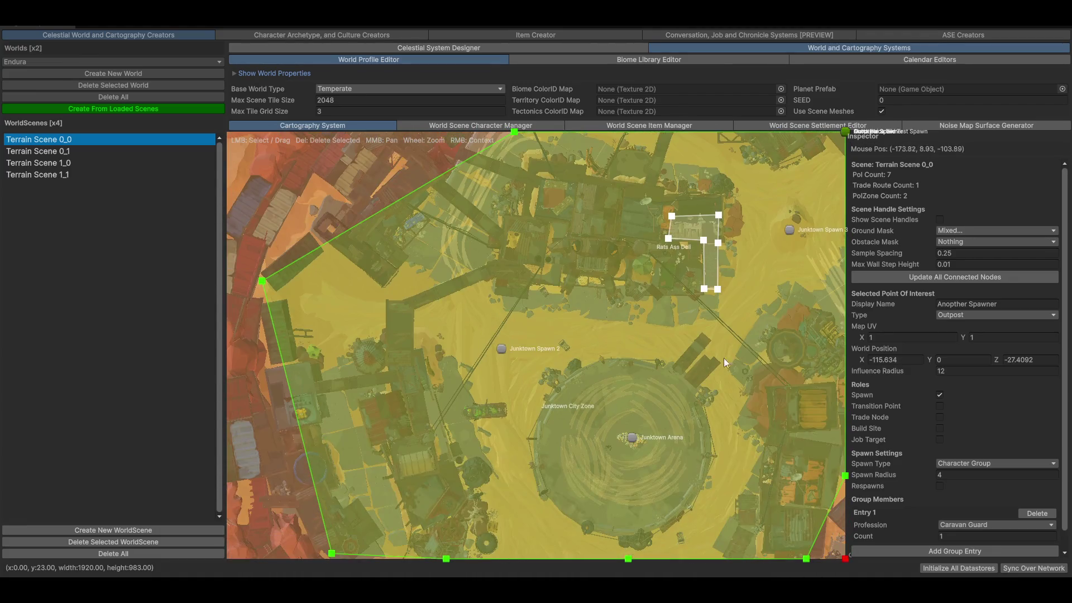
{"action": "scroll", "coordinate": [566, 440], "scroll_direction": "down", "scroll_amount": 3}
{"action": "scroll", "coordinate": [611, 400], "scroll_direction": "down", "scroll_amount": 2}
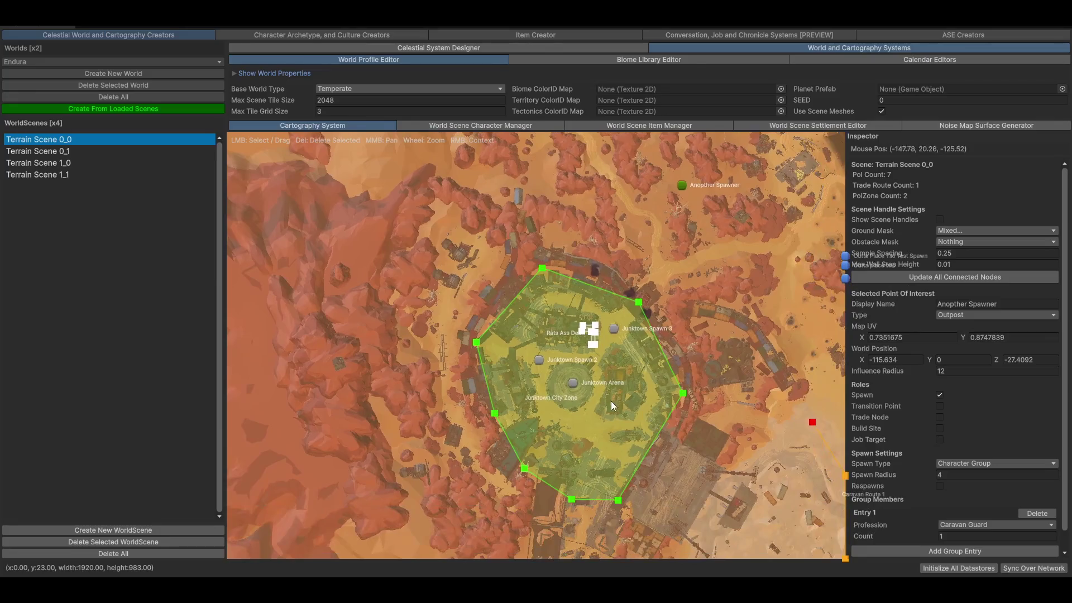
{"action": "scroll", "coordinate": [641, 401], "scroll_direction": "down", "scroll_amount": 2}
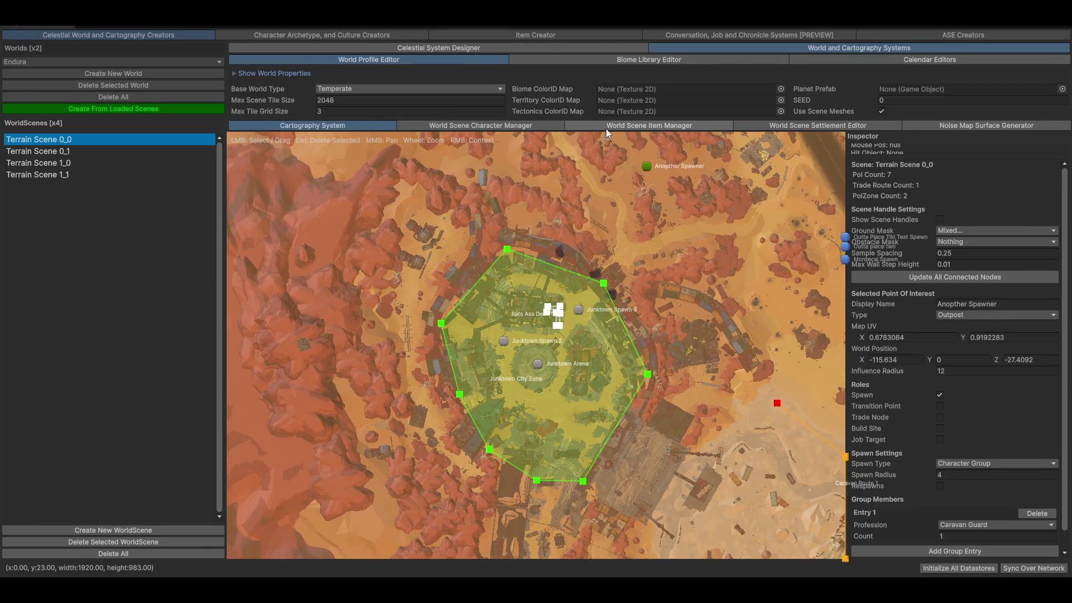
- Open the World Scene Settlement Editor and inspect Junktown Spawn 2, Spawn 3 and junk town arena
{"action": "left_click", "coordinate": [817, 126]}
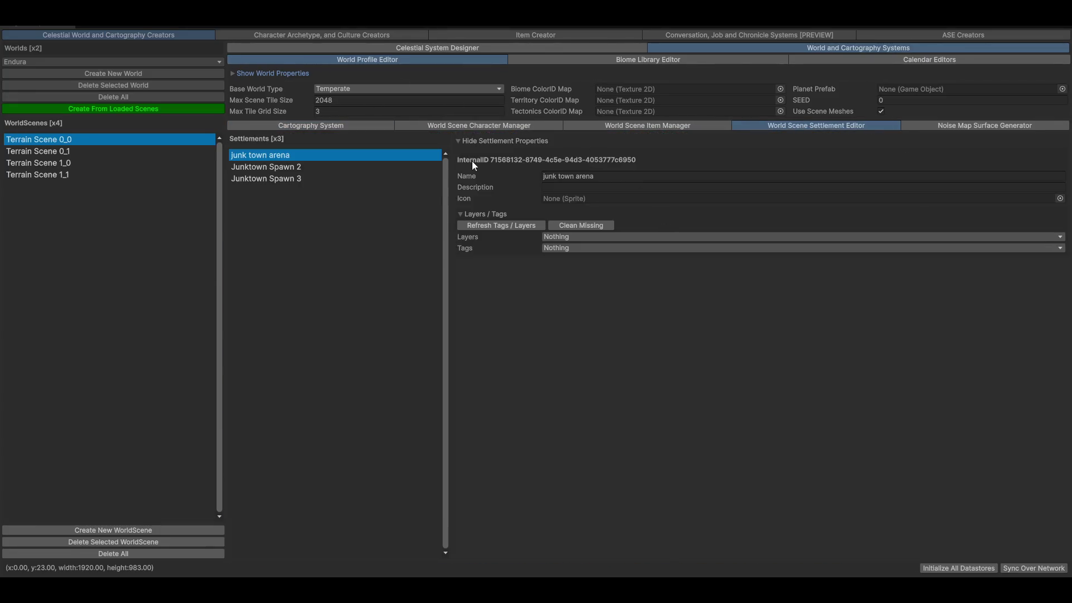
{"action": "left_click", "coordinate": [478, 215]}
{"action": "left_click", "coordinate": [274, 166]}
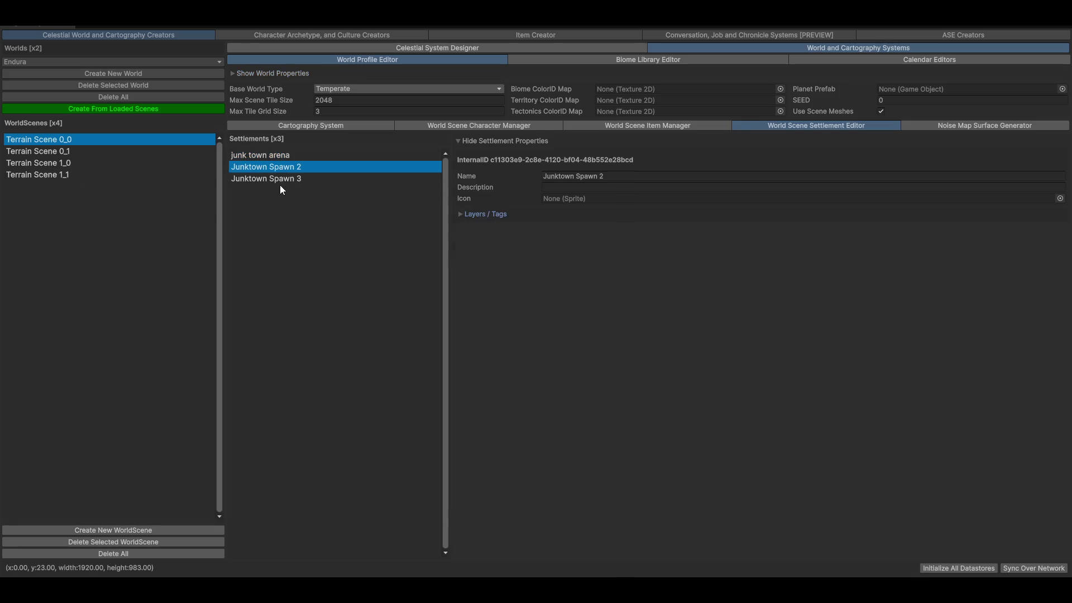
{"action": "left_click", "coordinate": [259, 177]}
{"action": "left_click", "coordinate": [289, 158]}
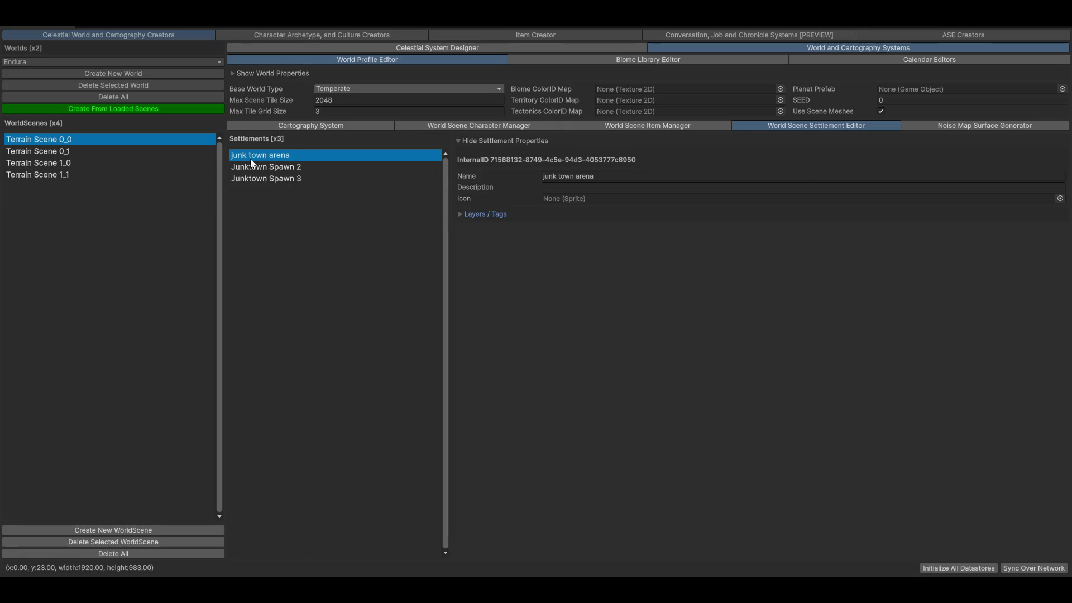
- Locate Junktown Spawn 3 and Junktown Spawn 2 on the cartography map
{"action": "left_click", "coordinate": [318, 126]}
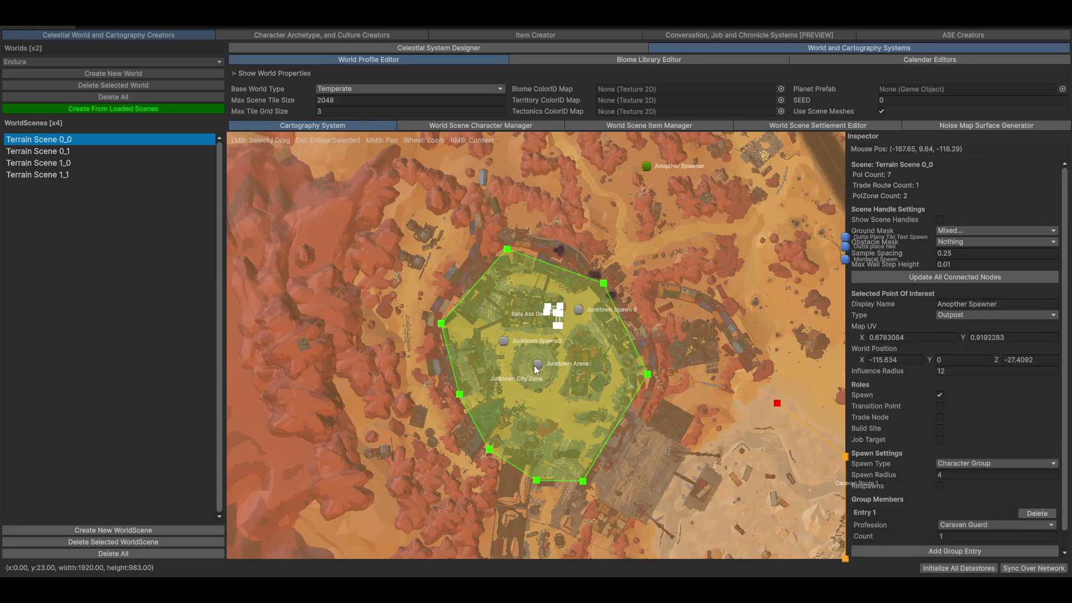
{"action": "left_click", "coordinate": [579, 310]}
{"action": "left_click", "coordinate": [503, 343]}
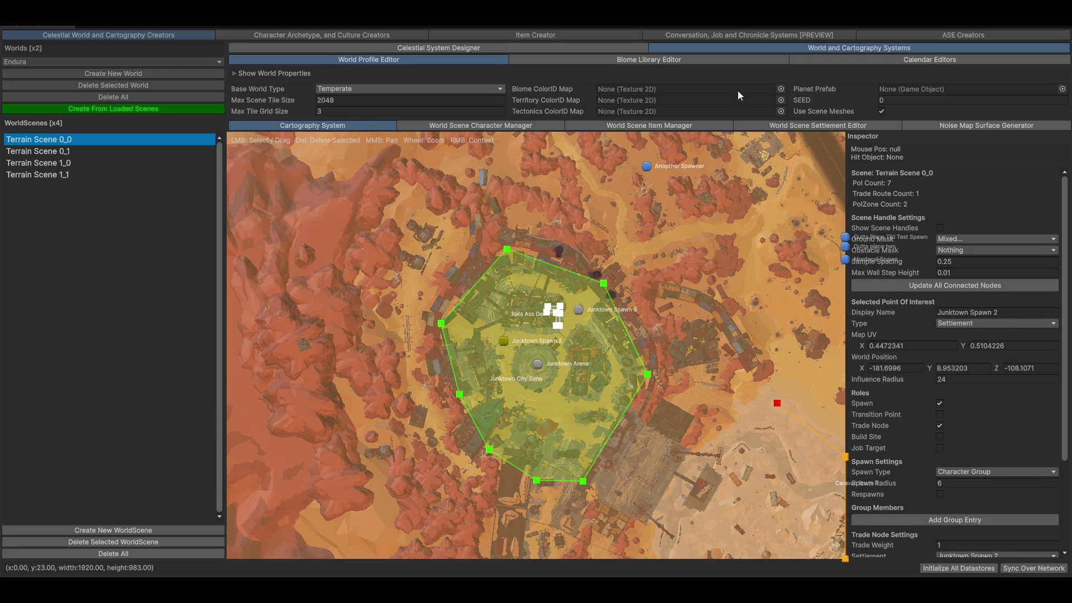
- Recheck the Junktown settlements in the settlement editor, then open the Noise Map Surface Generator
{"action": "left_click", "coordinate": [817, 126]}
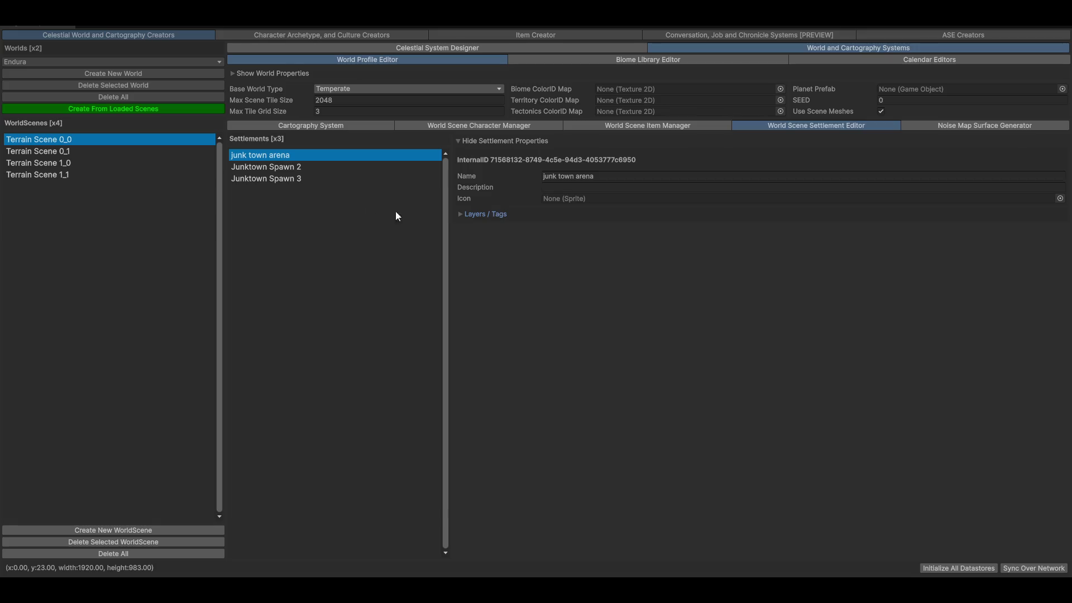
{"action": "left_click", "coordinate": [270, 170]}
{"action": "left_click", "coordinate": [270, 181]}
{"action": "left_click", "coordinate": [273, 167]}
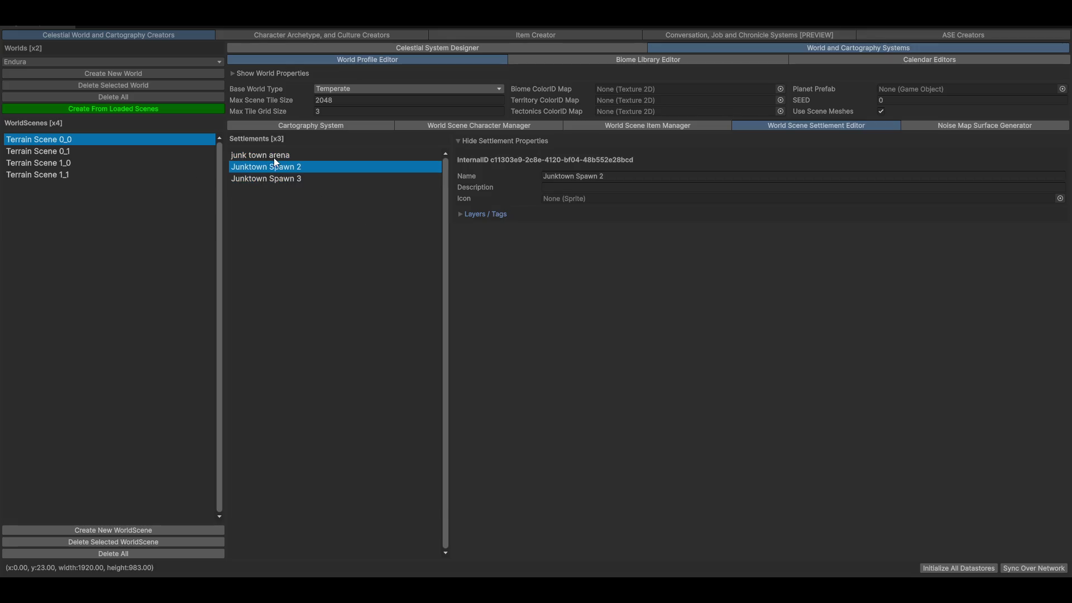
{"action": "left_click", "coordinate": [274, 156]}
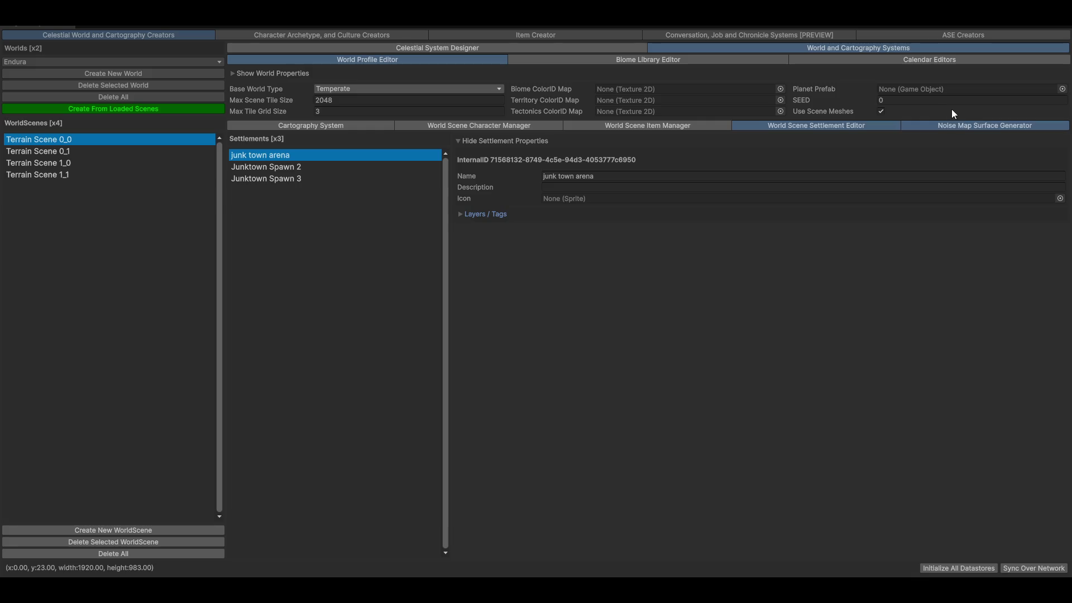
{"action": "left_click", "coordinate": [1038, 126]}
- Scroll through the Noise Map Surface Generator and the World Scene Item Manager's placed-items list
{"action": "scroll", "coordinate": [796, 419], "scroll_direction": "down", "scroll_amount": 3}
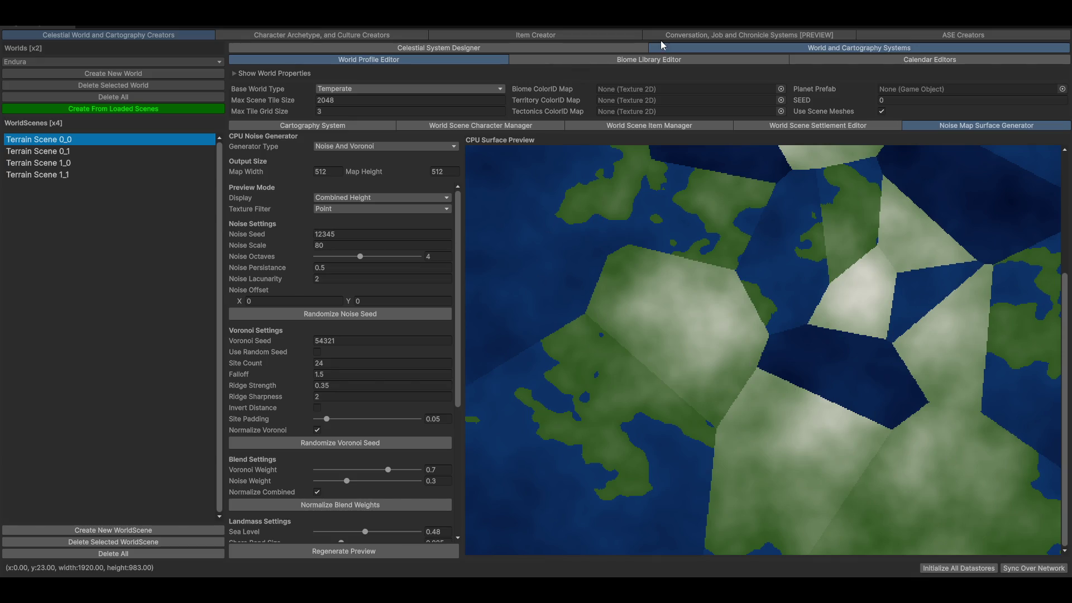
{"action": "left_click", "coordinate": [574, 128]}
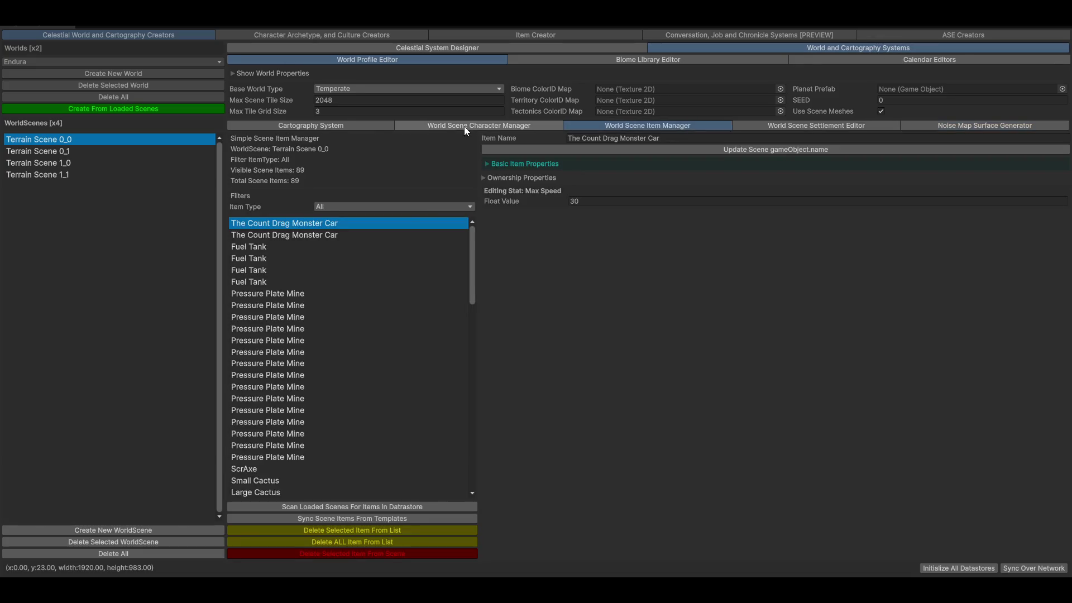
{"action": "scroll", "coordinate": [420, 466], "scroll_direction": "down", "scroll_amount": 10}
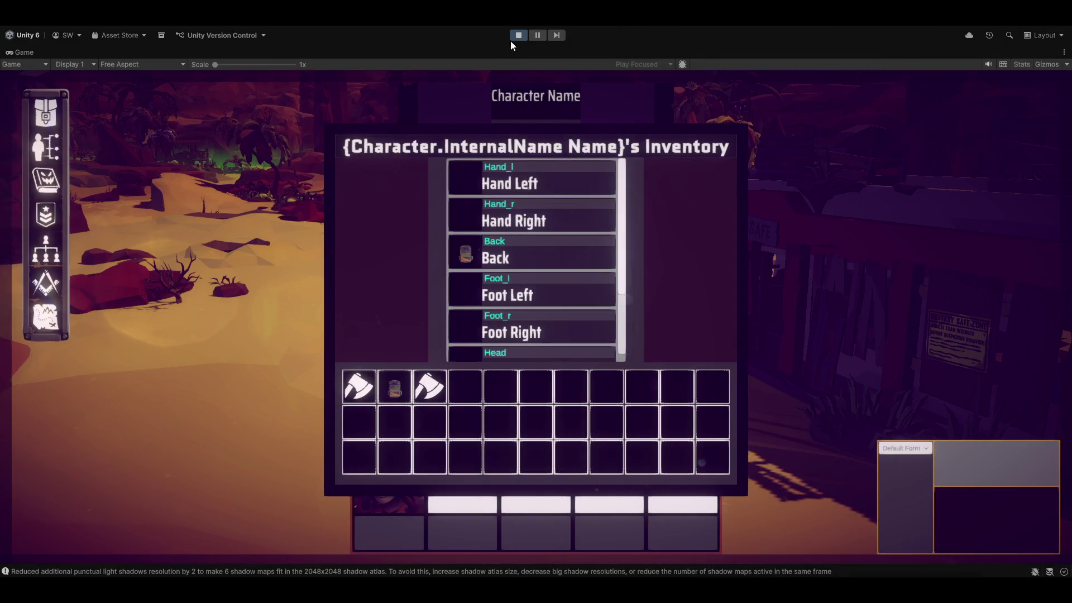
- Exit Play mode so Unity starts importing the updated assets
{"action": "left_click", "coordinate": [523, 34]}
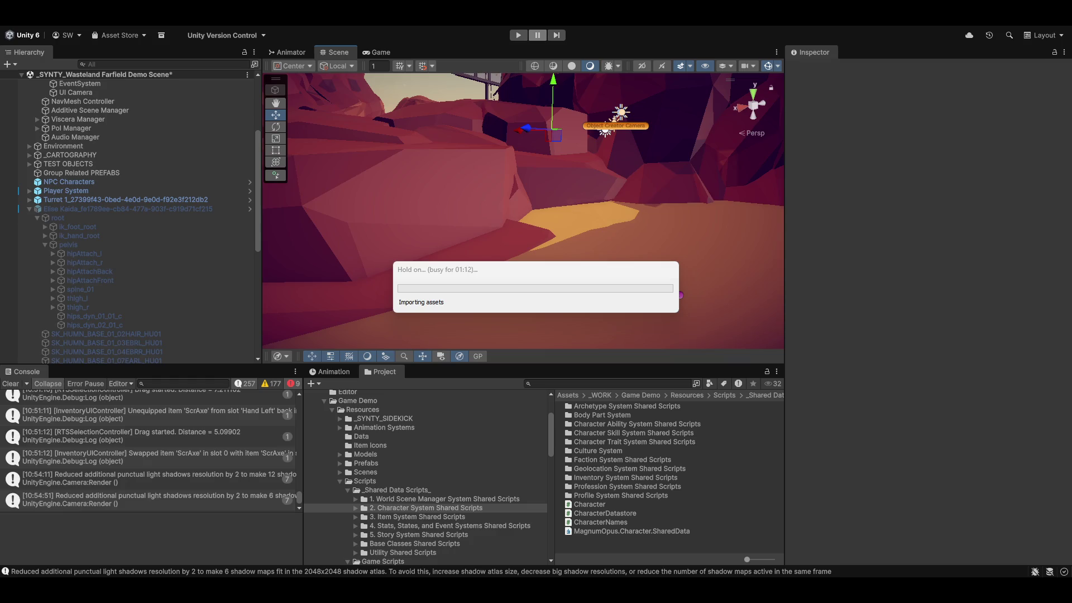
- Move the Importing assets dialog aside, then re-enter Play mode with Ctrl+P once import finishes
{"action": "mouse_move", "coordinate": [515, 275]}
{"action": "left_mouse_down"}
{"action": "mouse_move", "coordinate": [457, 275]}
{"action": "mouse_move", "coordinate": [551, 261]}
{"action": "mouse_move", "coordinate": [538, 266]}
{"action": "left_mouse_up"}
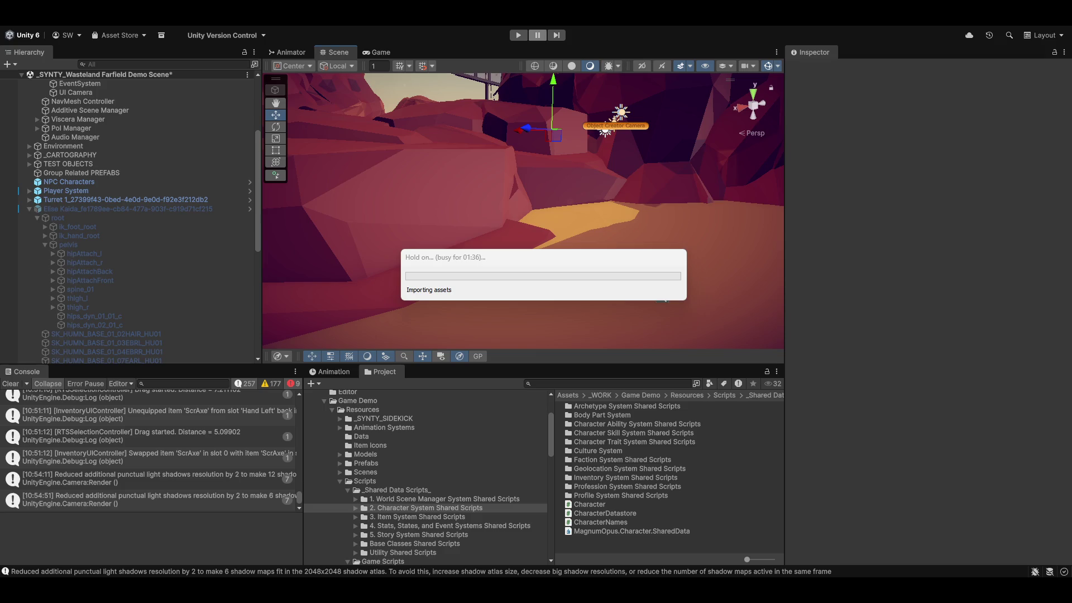
{"action": "mouse_move", "coordinate": [505, 263]}
{"action": "left_mouse_down"}
{"action": "mouse_move", "coordinate": [508, 245]}
{"action": "mouse_move", "coordinate": [485, 243]}
{"action": "left_mouse_up"}
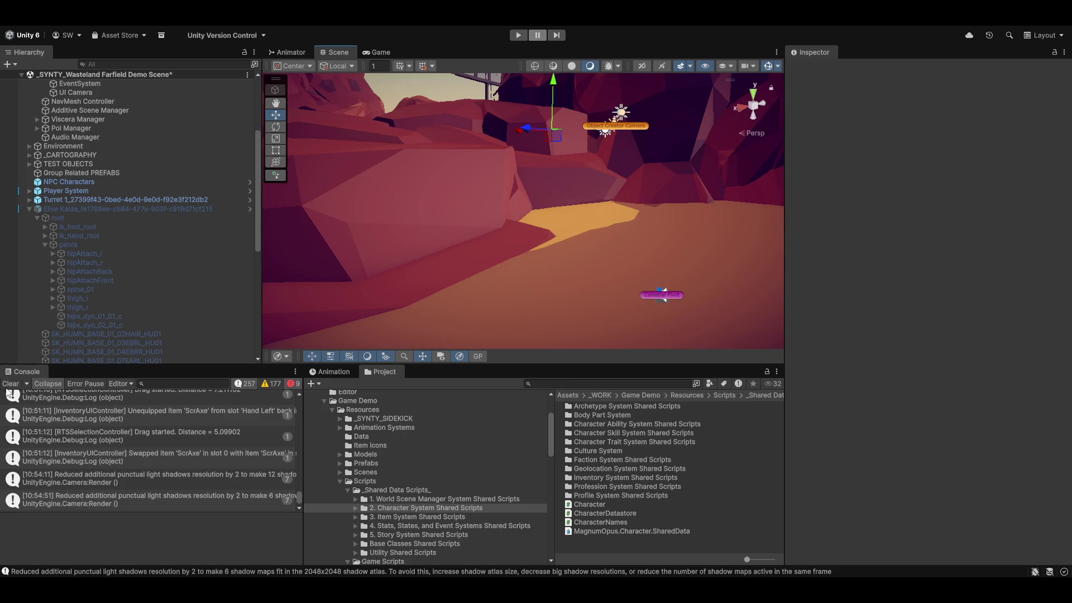
{"action": "key", "text": "ctrl+p"}
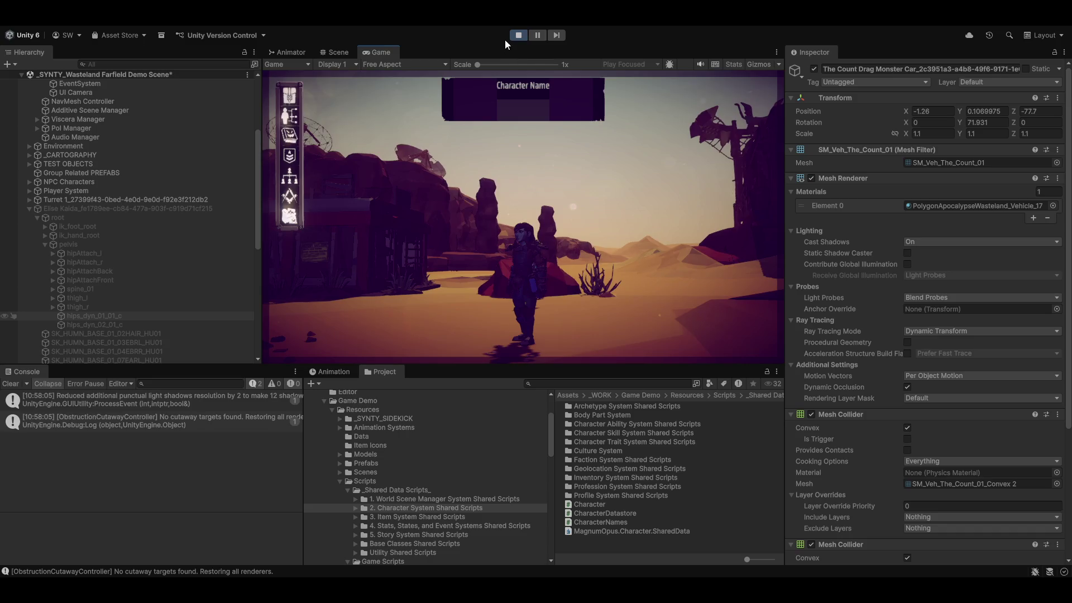
- Stop Play mode and start it again after the second asset import
{"action": "left_click", "coordinate": [518, 36]}
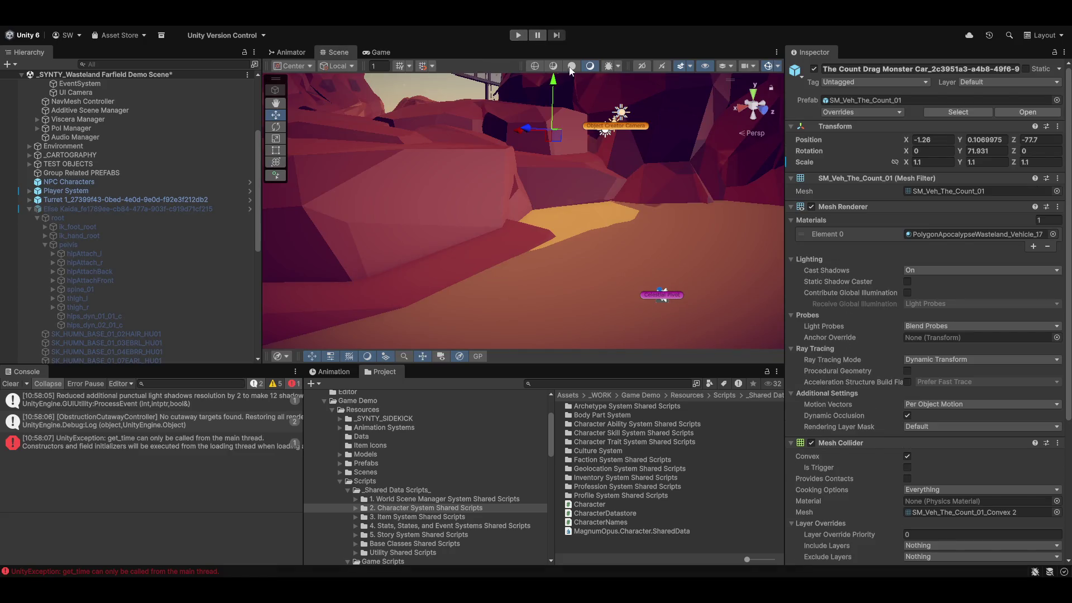
{"action": "left_click", "coordinate": [517, 35]}
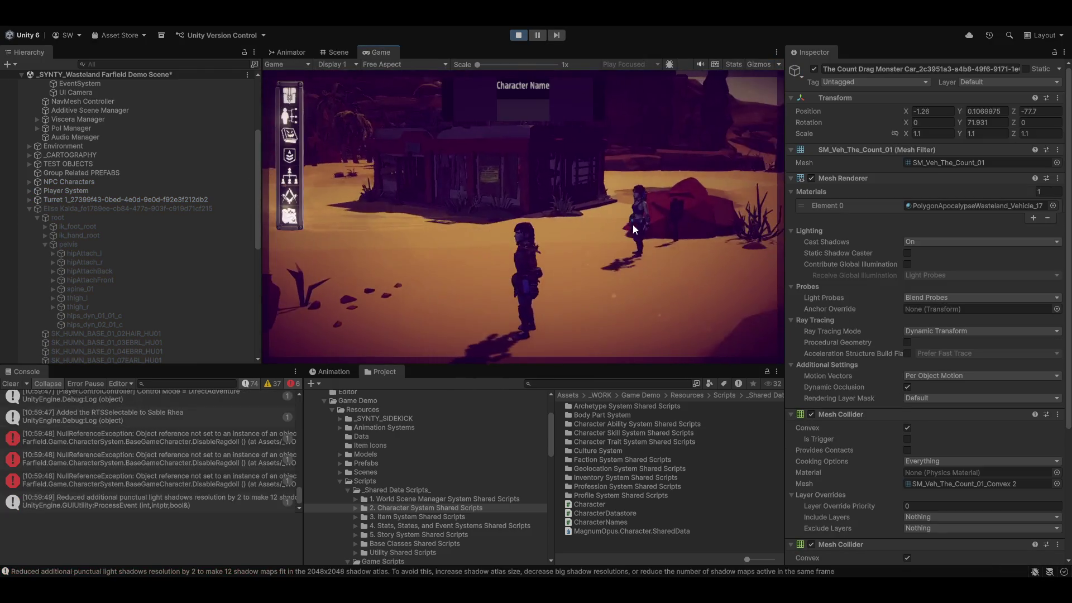
- Toggle the Game view Stats overlay, toggle maximize with Shift+Space, and collapse the character's bone tree
{"action": "left_click", "coordinate": [733, 65]}
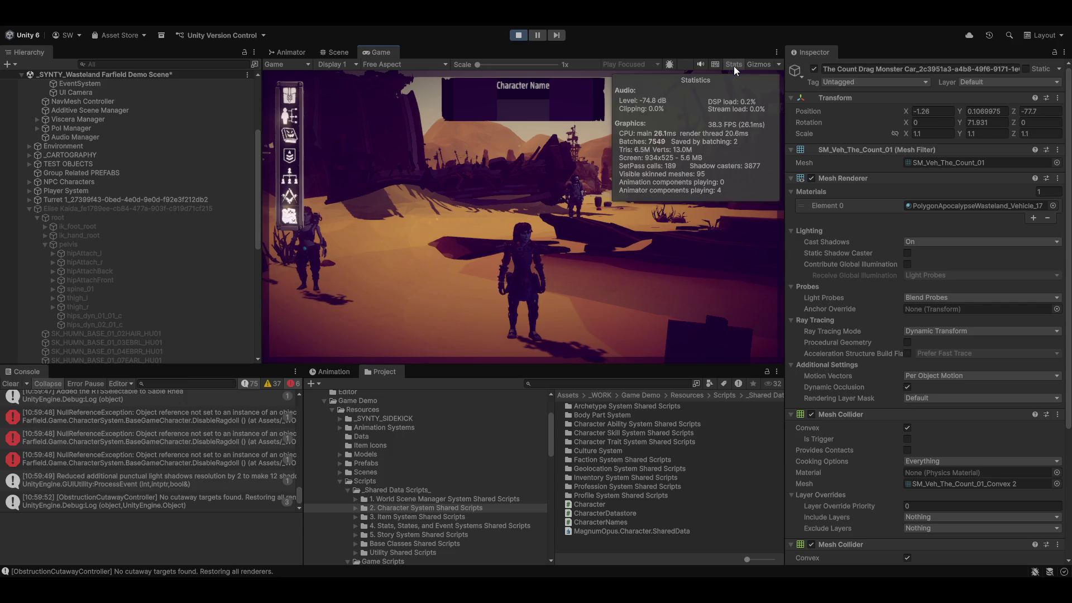
{"action": "left_click", "coordinate": [734, 62]}
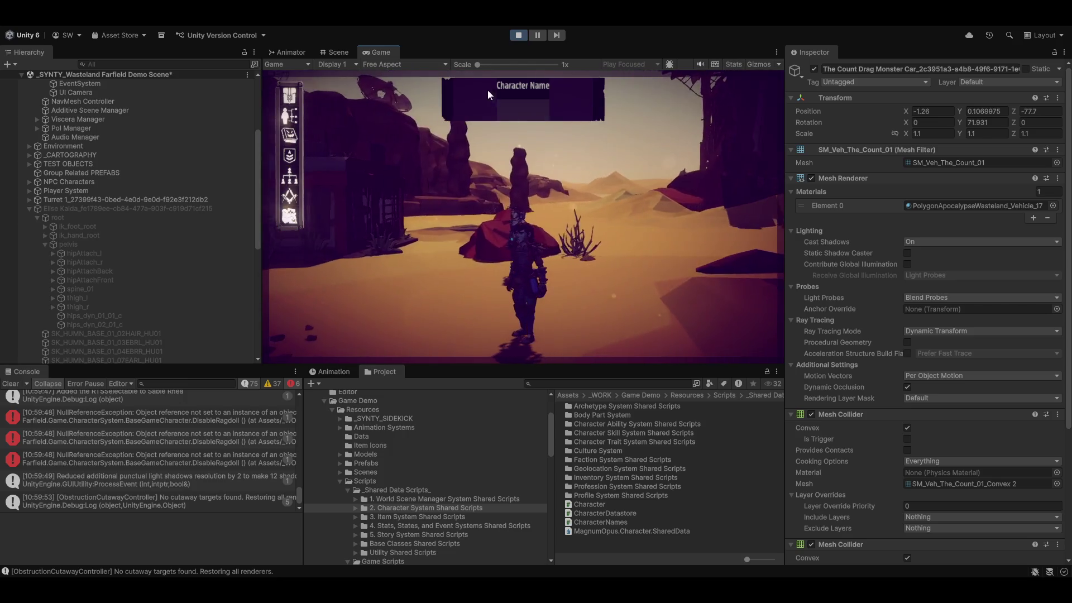
{"action": "key", "text": "shift+space"}
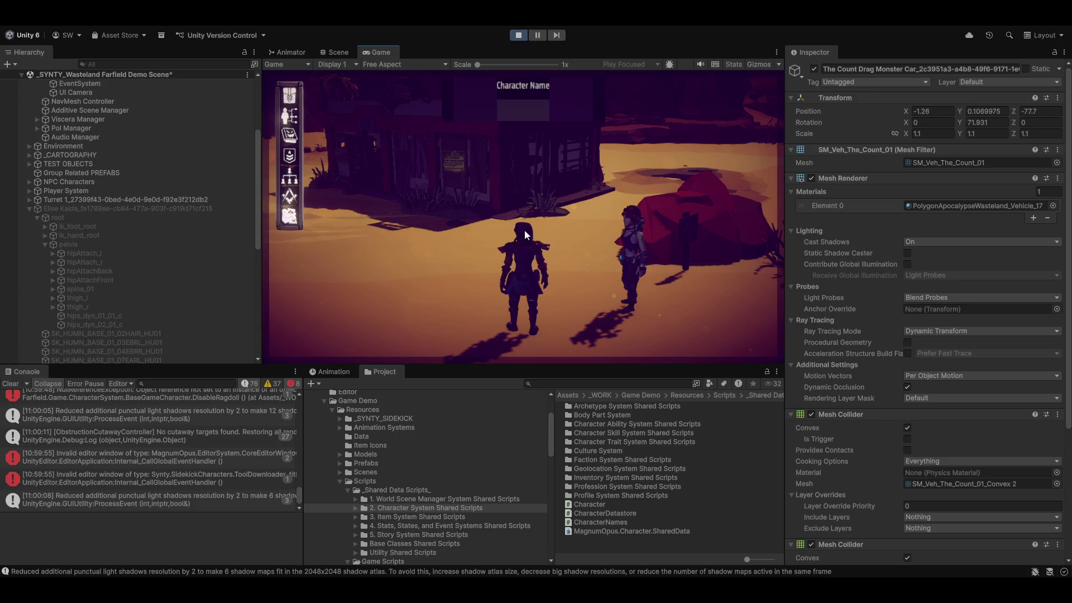
{"action": "scroll", "coordinate": [140, 296], "scroll_direction": "down", "scroll_amount": 5}
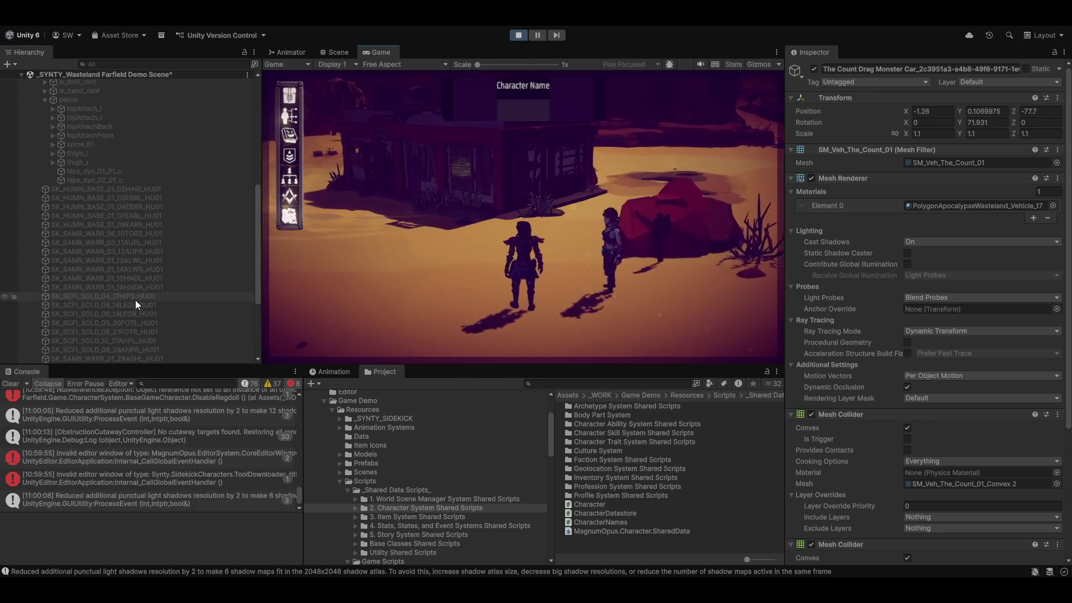
{"action": "left_click", "coordinate": [28, 198]}
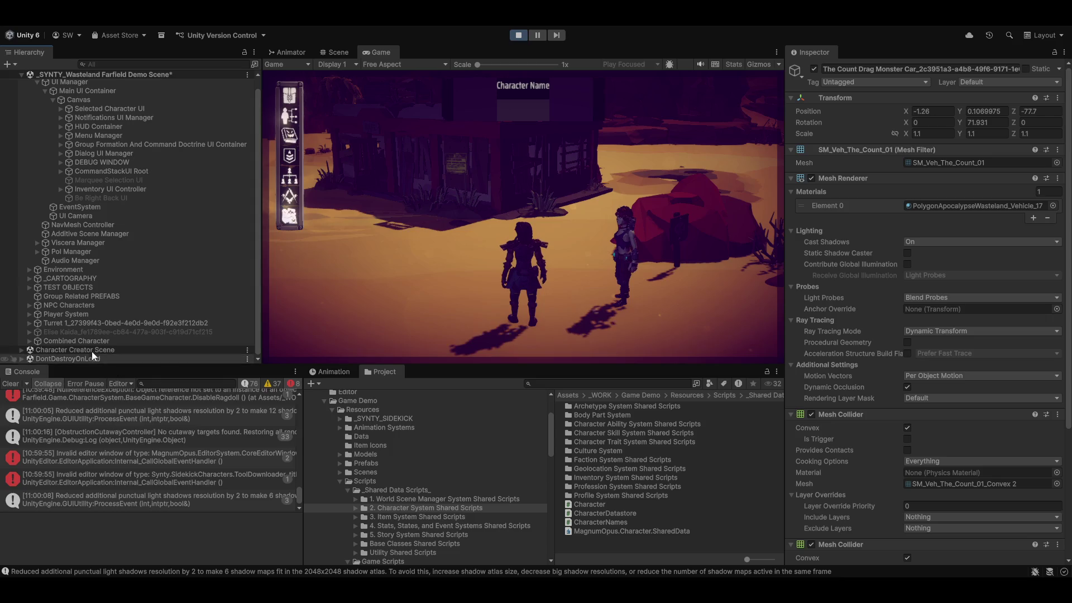
- Expand and inspect Player System's RTS command settings, then select the spawned player character clone
{"action": "left_click", "coordinate": [30, 313]}
{"action": "left_click", "coordinate": [50, 316]}
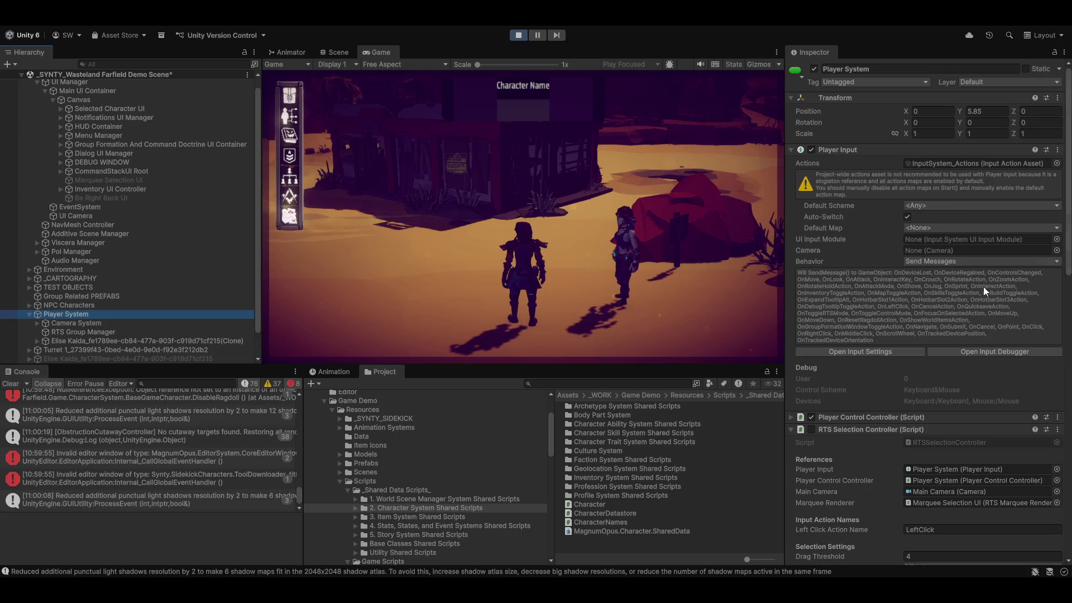
{"action": "scroll", "coordinate": [907, 329], "scroll_direction": "down", "scroll_amount": 5}
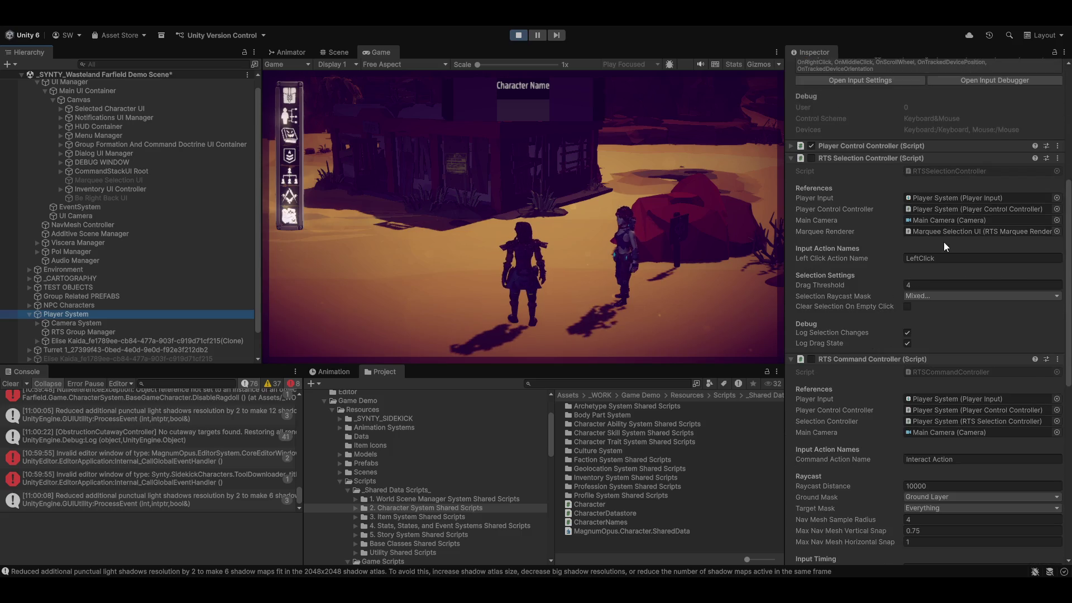
{"action": "scroll", "coordinate": [832, 430], "scroll_direction": "down", "scroll_amount": 3}
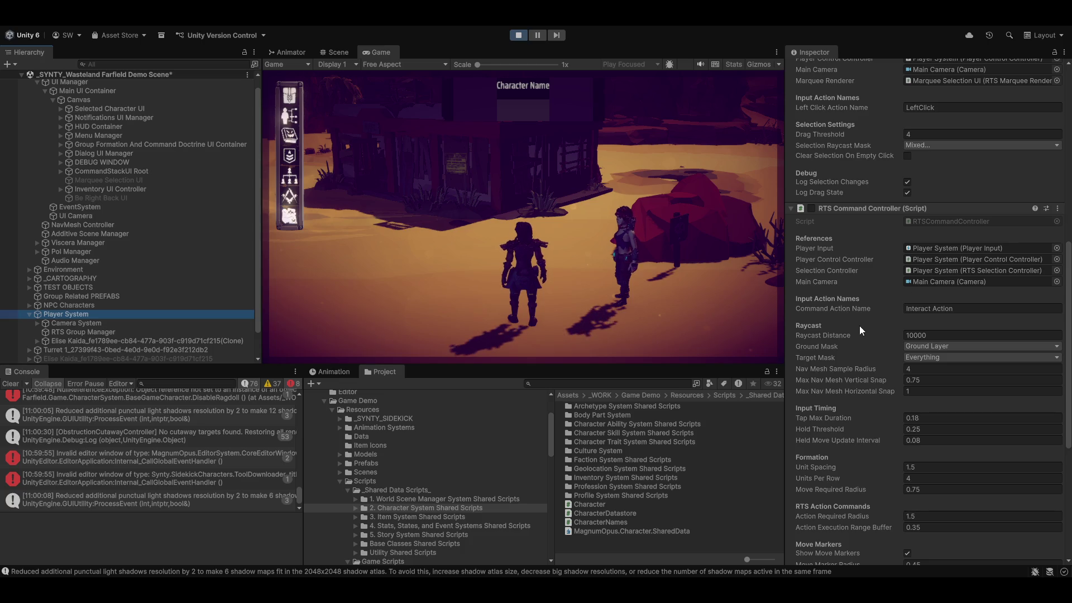
{"action": "scroll", "coordinate": [859, 326], "scroll_direction": "down", "scroll_amount": 6}
{"action": "scroll", "coordinate": [850, 342], "scroll_direction": "down", "scroll_amount": 2}
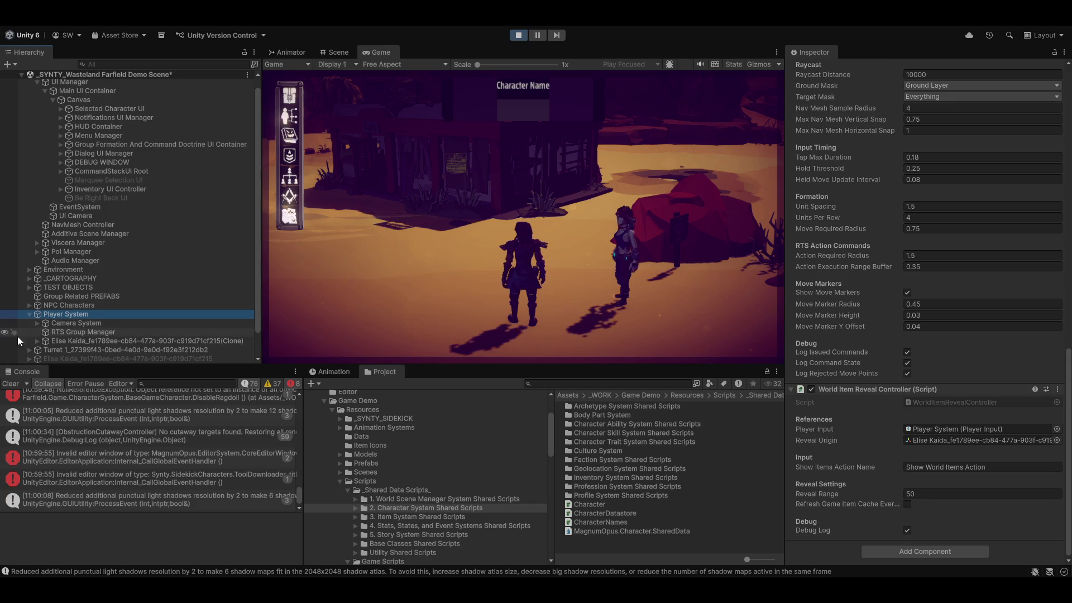
{"action": "left_click", "coordinate": [84, 340]}
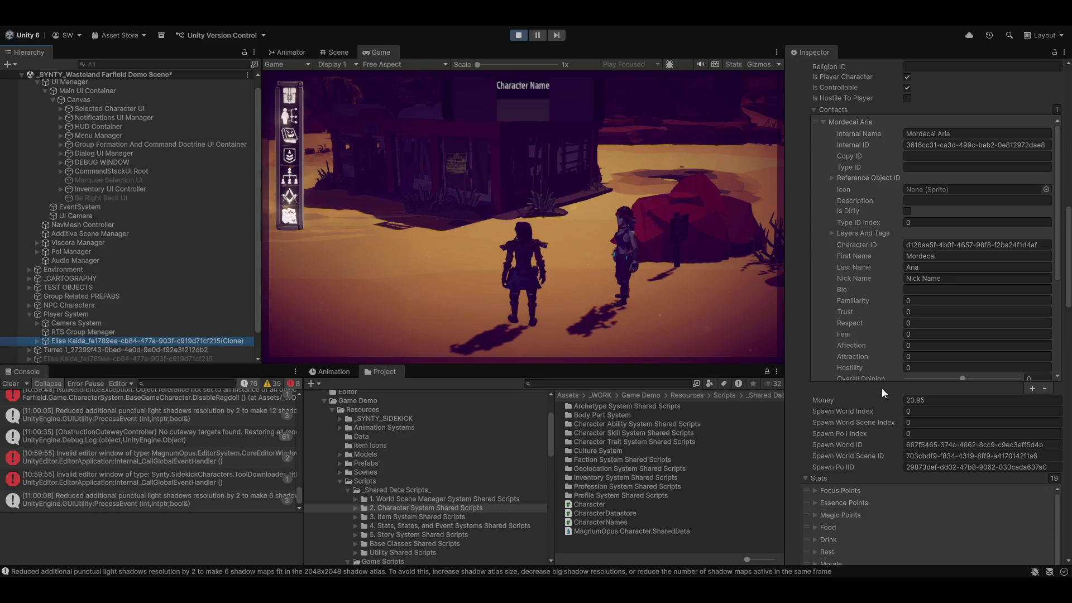
- Collapse the clone's Contacts, Profile and Stats sections in the Inspector
{"action": "scroll", "coordinate": [795, 162], "scroll_direction": "up", "scroll_amount": 5}
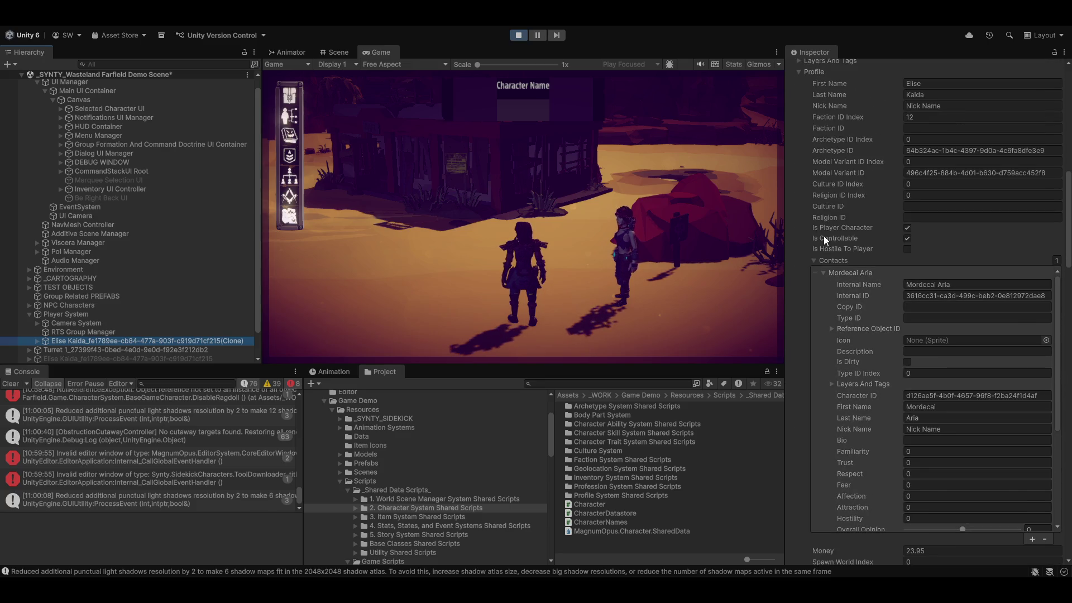
{"action": "left_click", "coordinate": [819, 252]}
{"action": "left_click", "coordinate": [818, 254]}
{"action": "scroll", "coordinate": [807, 199], "scroll_direction": "up", "scroll_amount": 8}
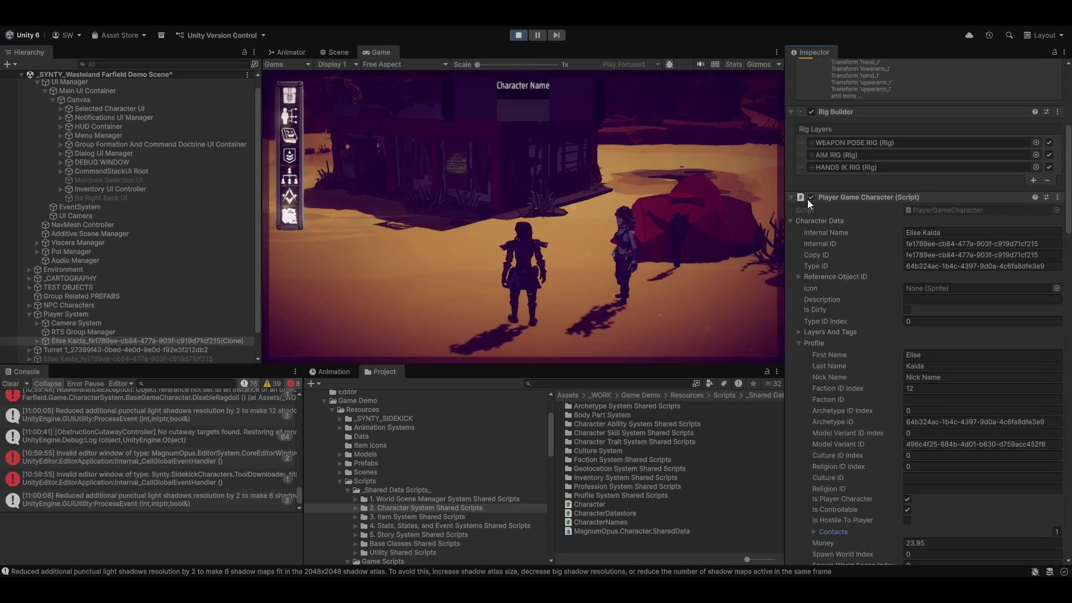
{"action": "left_click", "coordinate": [798, 344]}
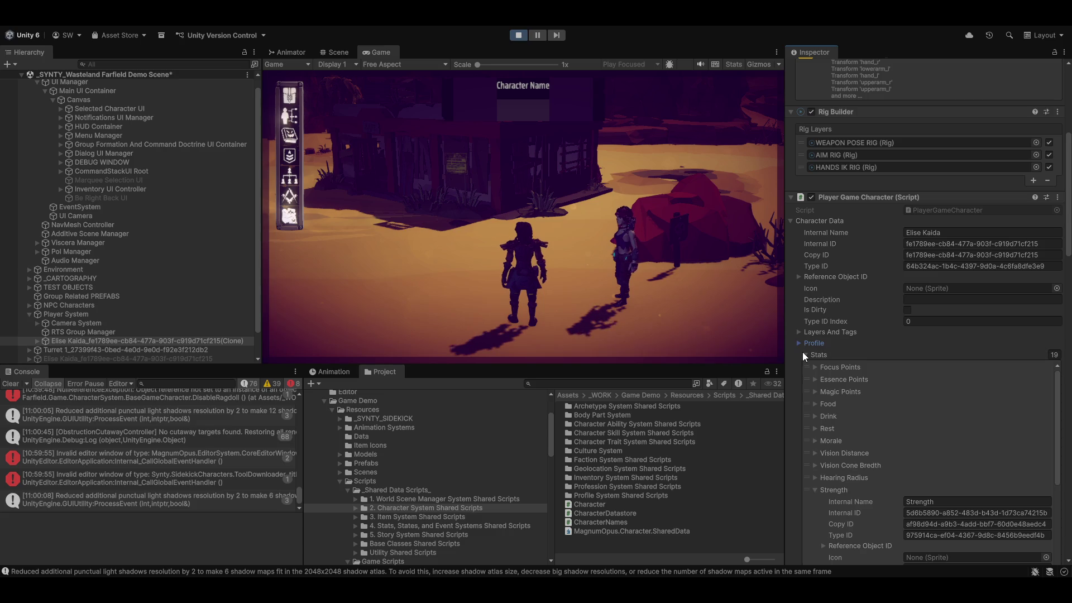
{"action": "left_click", "coordinate": [804, 353]}
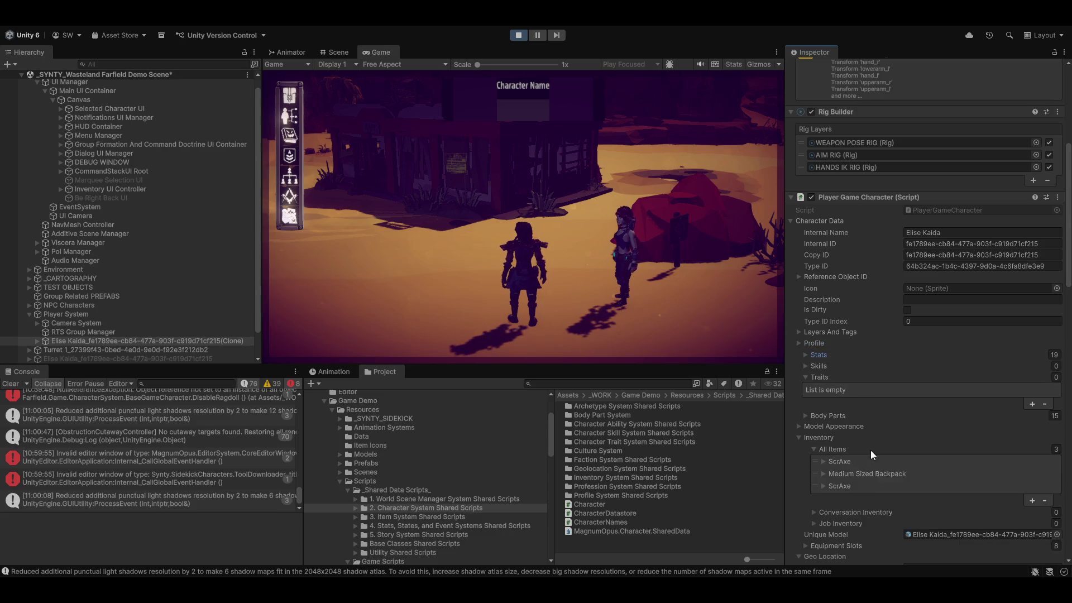
- Copy the whole RTS Selectable Selection Visual Resource Path value, then exit Play mode
{"action": "scroll", "coordinate": [825, 454], "scroll_direction": "down", "scroll_amount": 5}
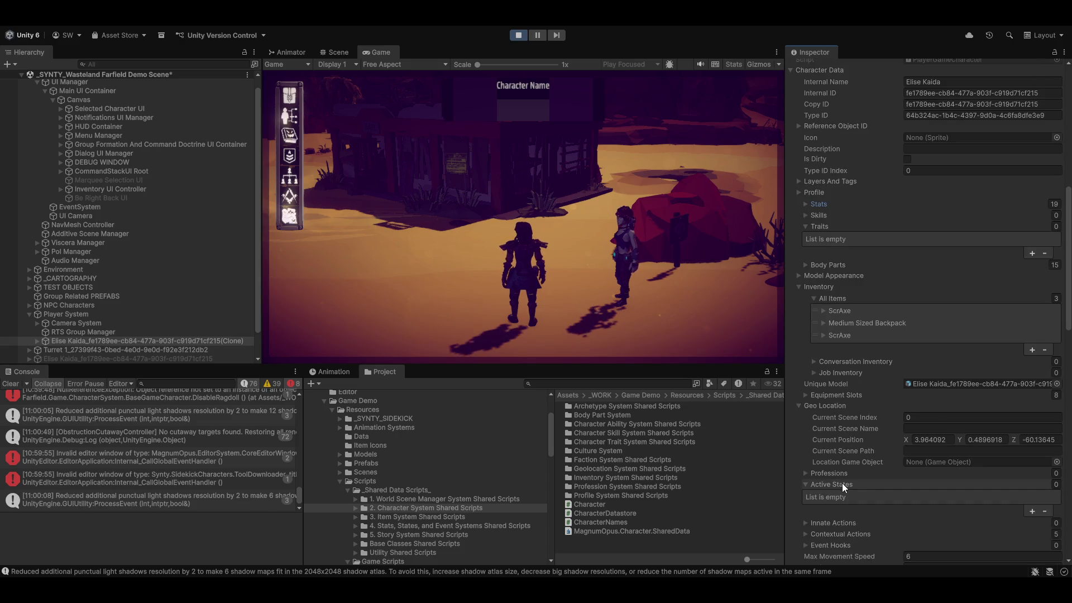
{"action": "scroll", "coordinate": [841, 484], "scroll_direction": "down", "scroll_amount": 1}
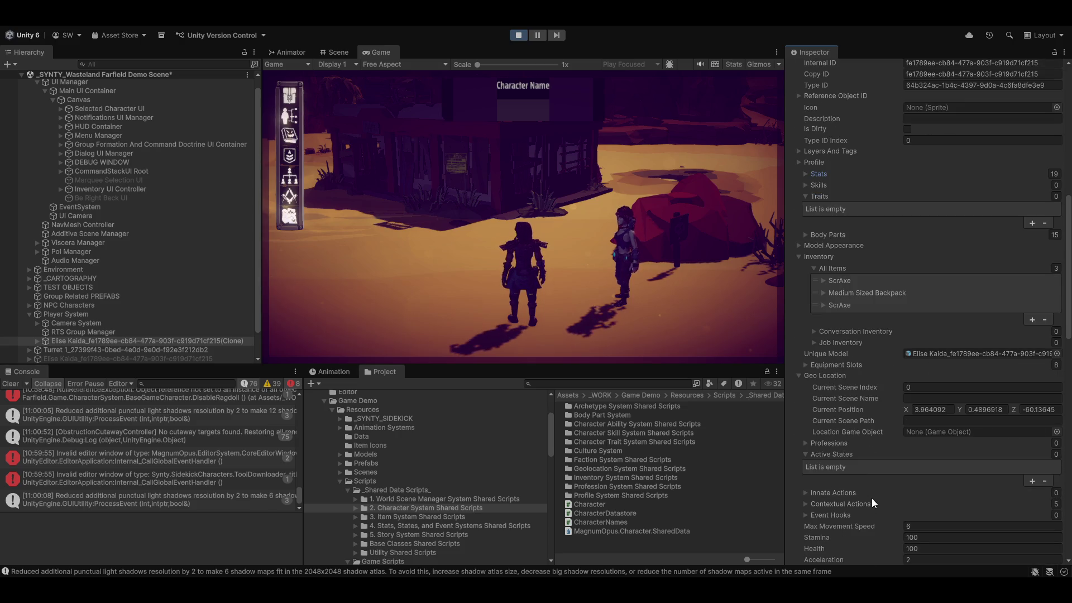
{"action": "scroll", "coordinate": [872, 501], "scroll_direction": "down", "scroll_amount": 8}
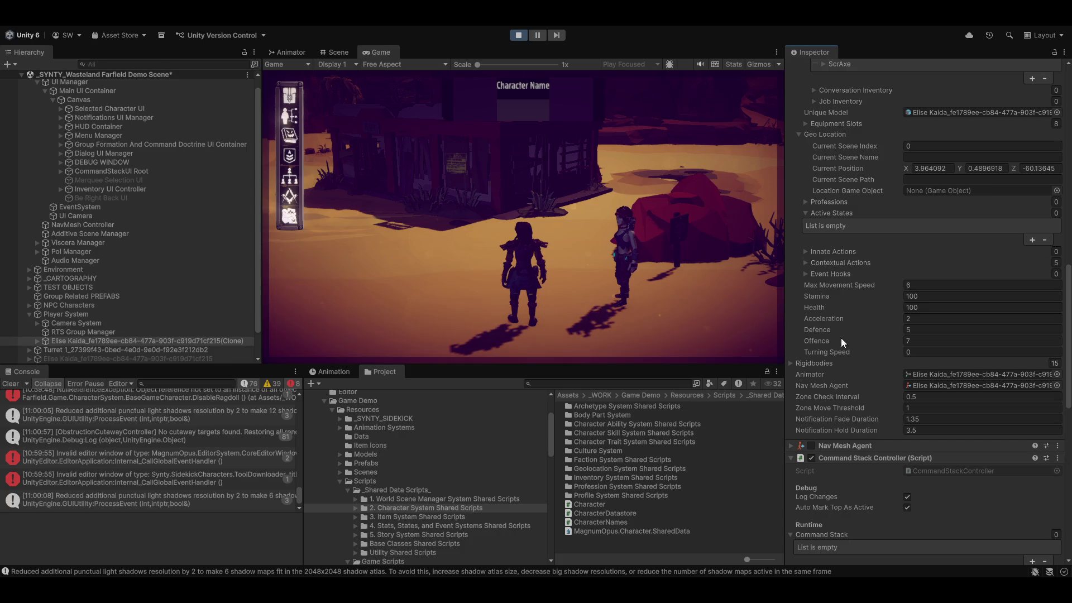
{"action": "scroll", "coordinate": [857, 488], "scroll_direction": "down", "scroll_amount": 3}
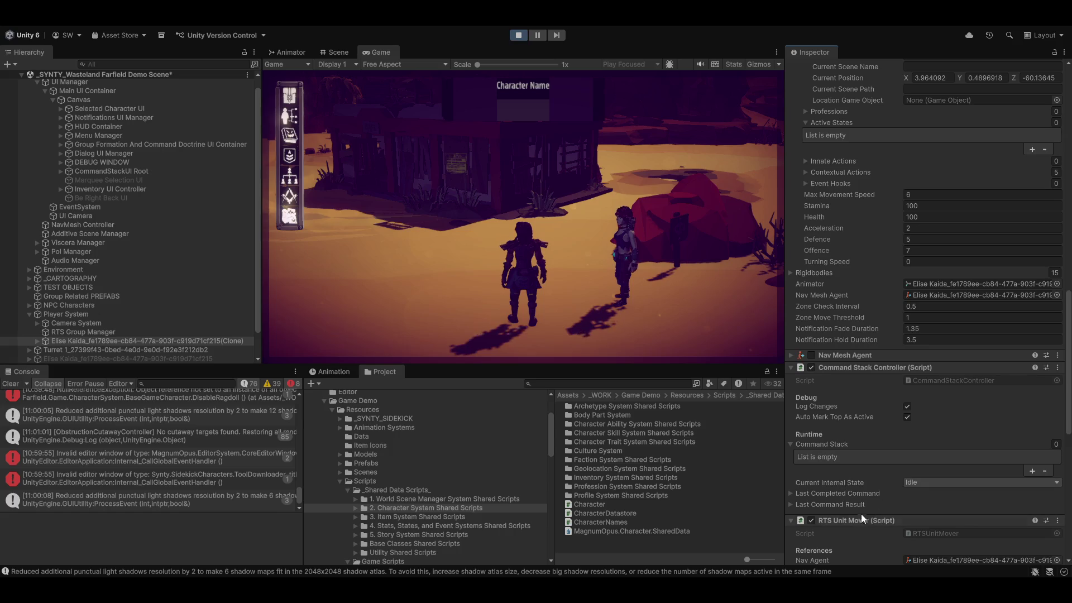
{"action": "scroll", "coordinate": [862, 511], "scroll_direction": "down", "scroll_amount": 3}
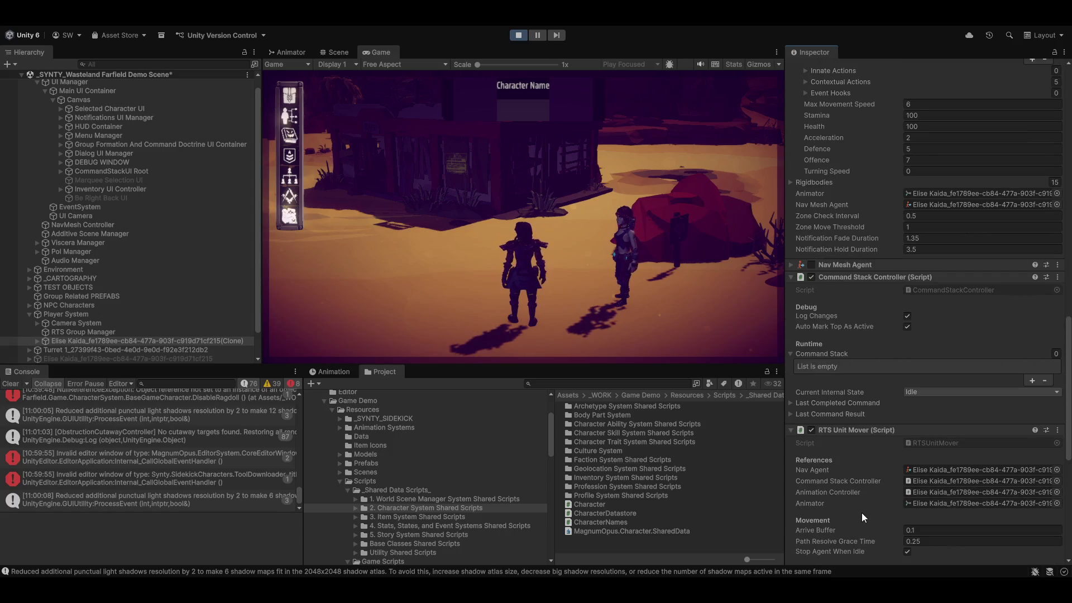
{"action": "scroll", "coordinate": [862, 513], "scroll_direction": "down", "scroll_amount": 9}
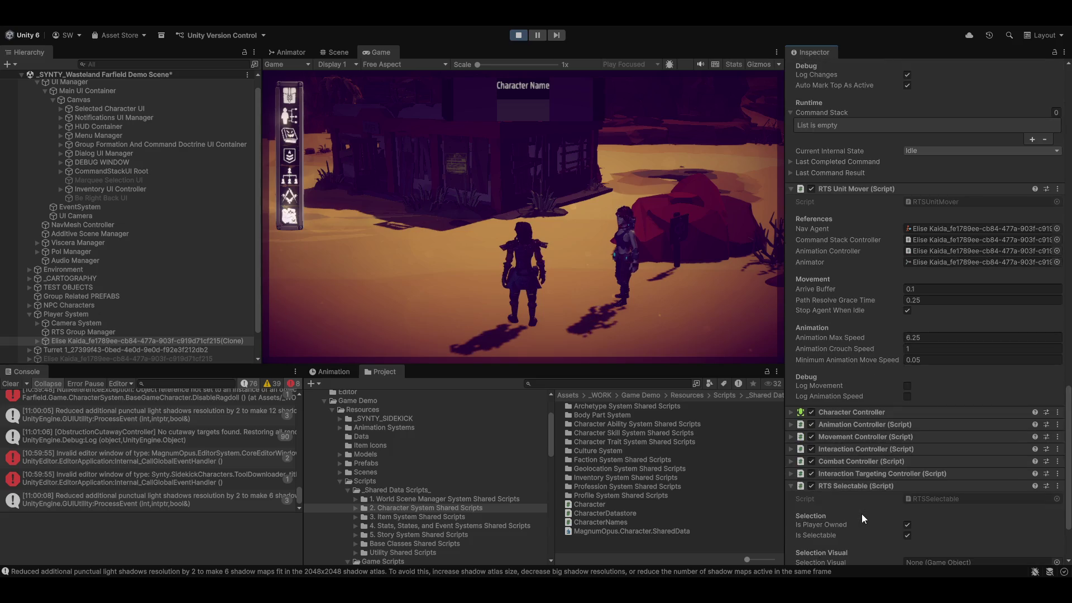
{"action": "scroll", "coordinate": [861, 514], "scroll_direction": "down", "scroll_amount": 2}
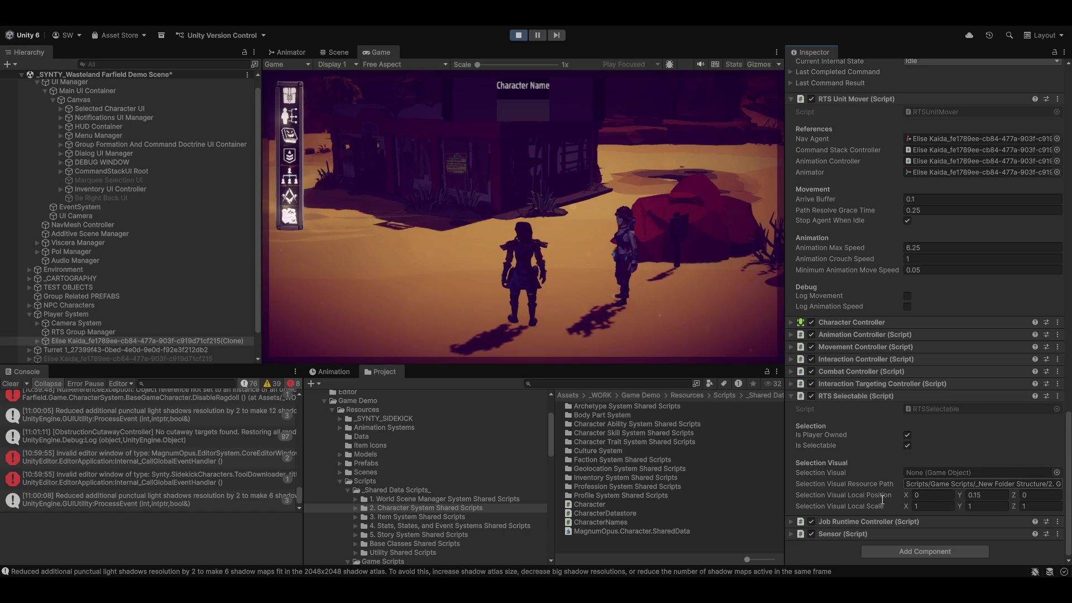
{"action": "left_click", "coordinate": [943, 481]}
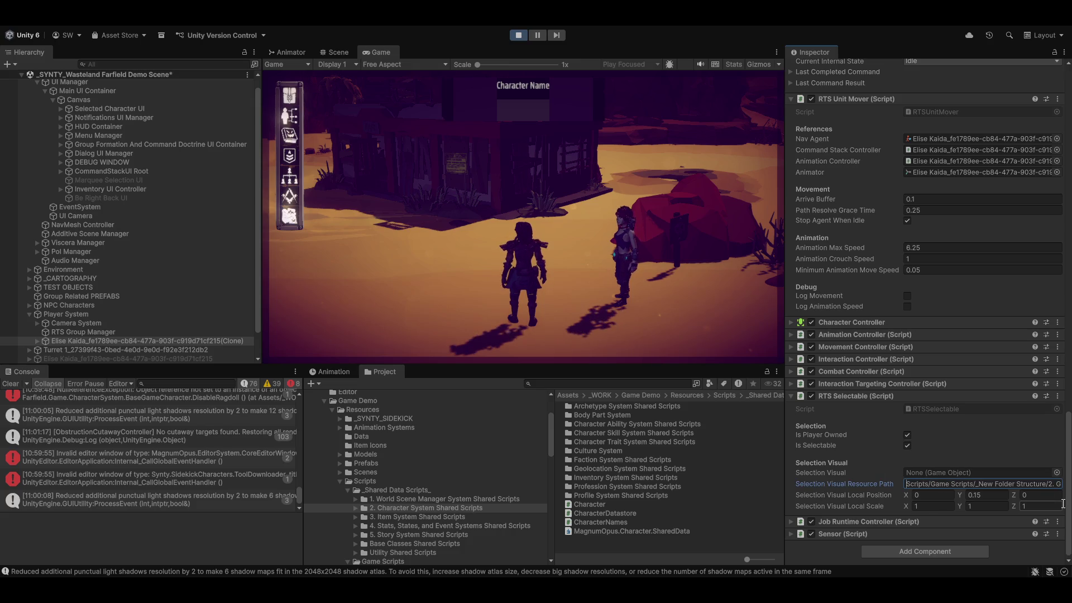
{"action": "key", "text": "ctrl+a"}
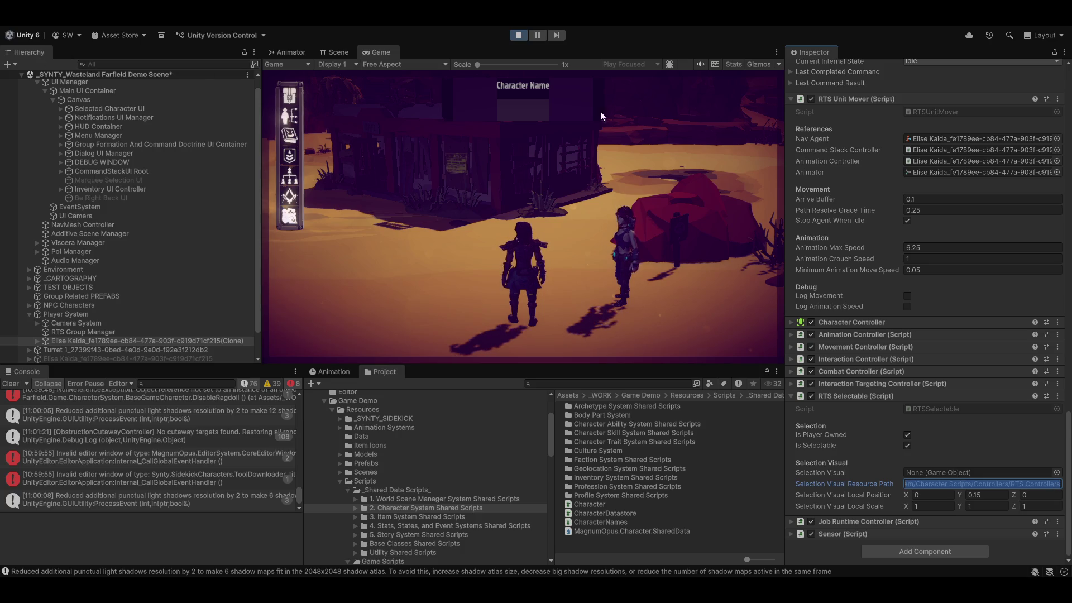
{"action": "left_click", "coordinate": [518, 35]}
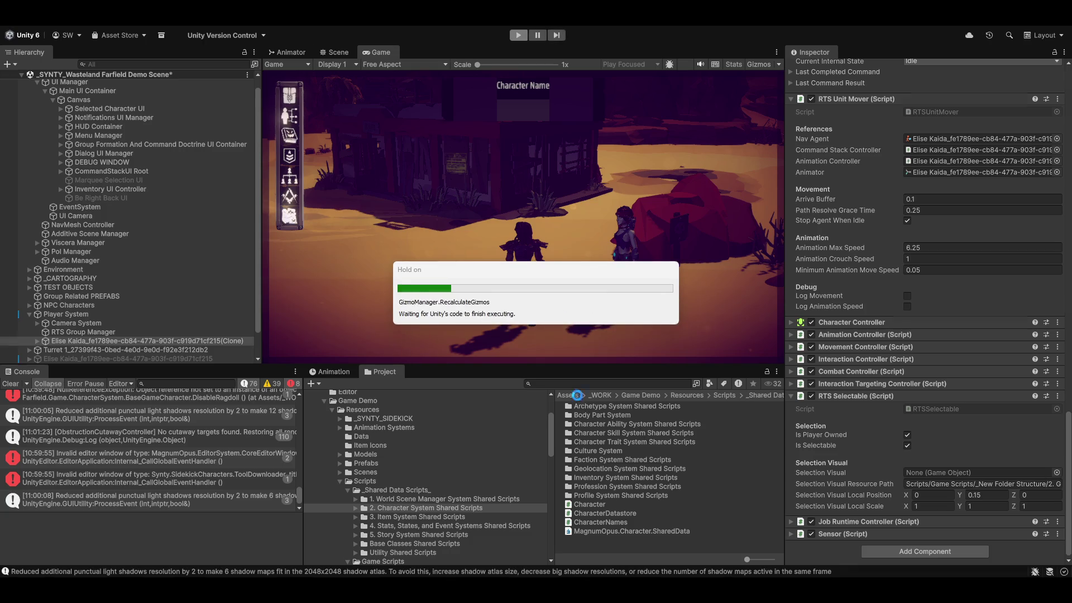
- Clear the Console and show the MagnumOpus.Character.SharedData assembly definition in File Explorer
{"action": "left_click", "coordinate": [9, 383]}
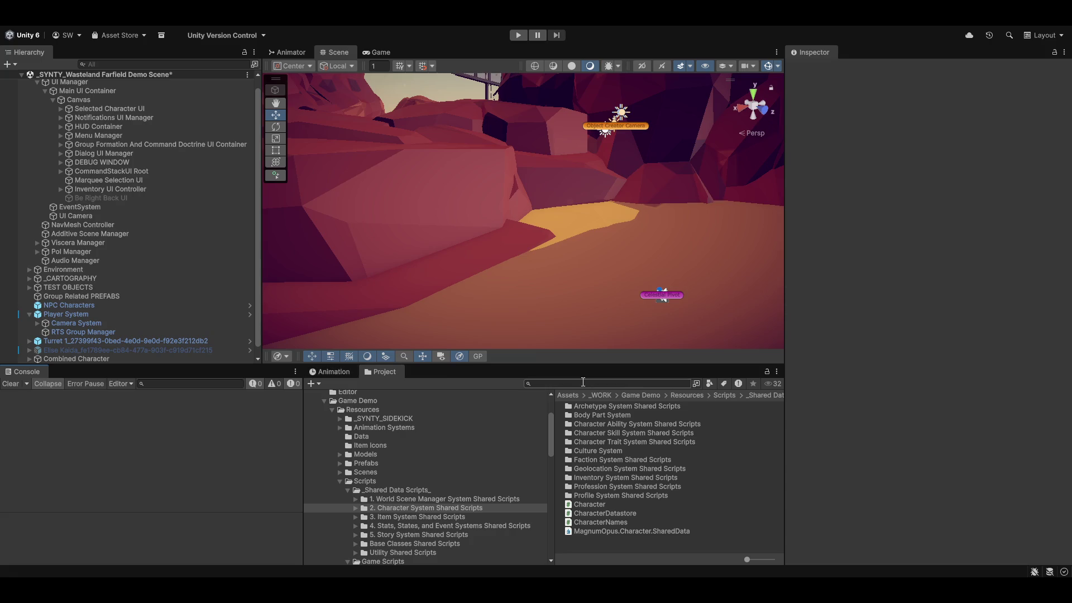
{"action": "left_click", "coordinate": [602, 531]}
{"action": "right_click", "coordinate": [601, 531]}
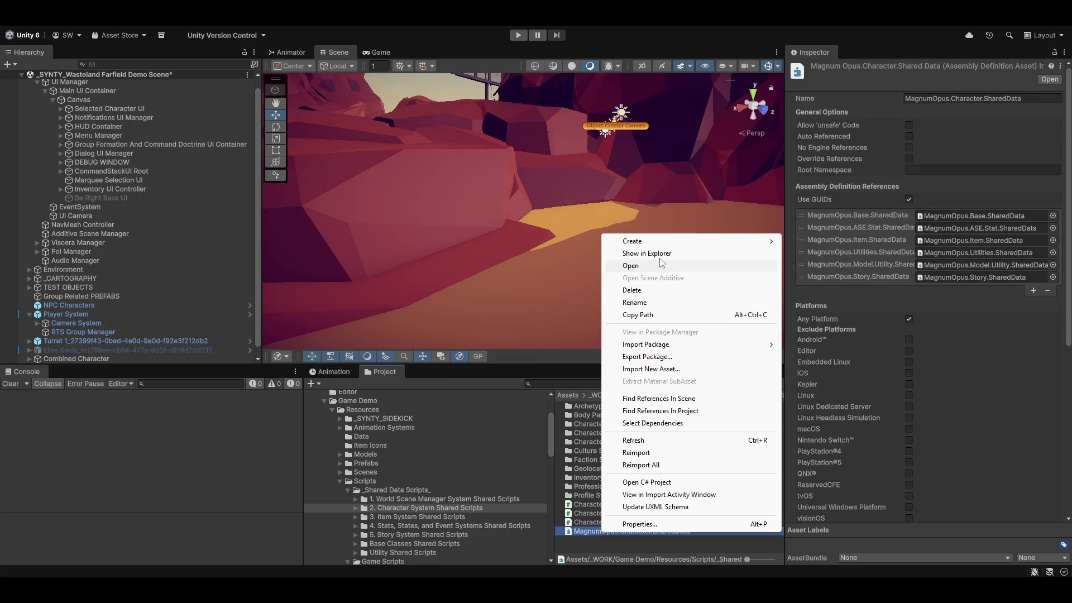
{"action": "left_click", "coordinate": [653, 253]}
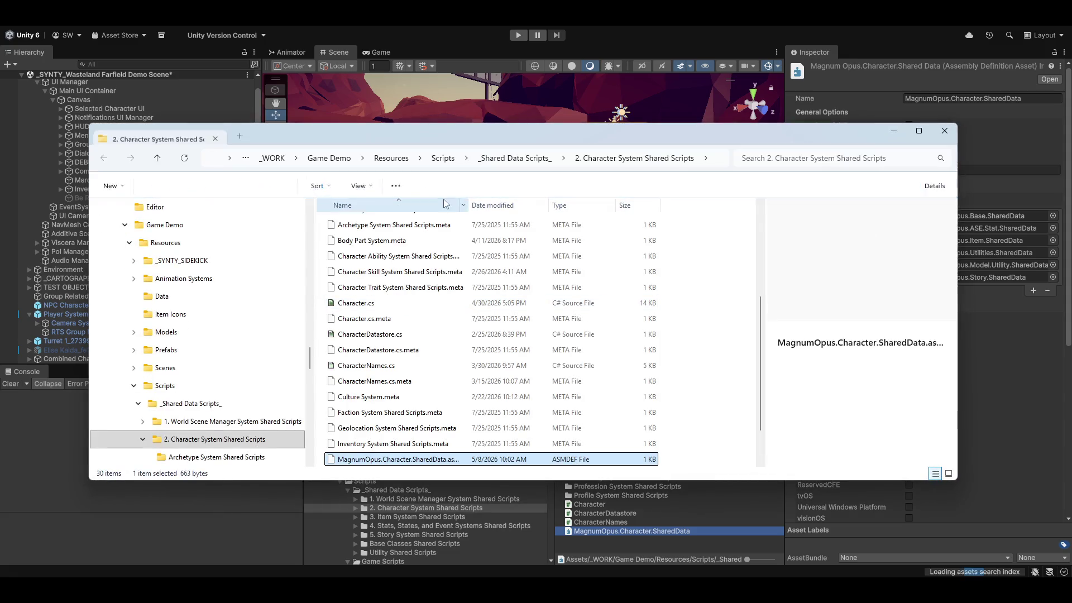
- Paste the copied path into Explorer's address bar, confirm Decal Projector.prefab in RTS Controllers, then close Explorer
{"action": "left_click", "coordinate": [390, 158]}
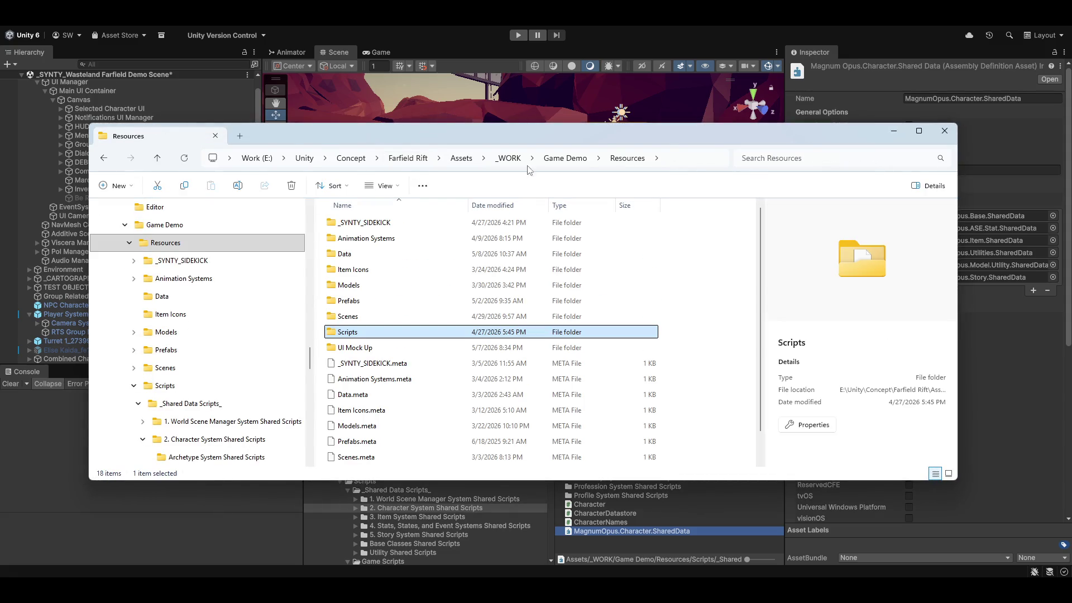
{"action": "left_click", "coordinate": [690, 159]}
{"action": "type", "text": "Scripts/Game Scripts/_New Folder Structure/2. Game Character and Camera System/Character Scripts/Controllers/RTS Controllers"}
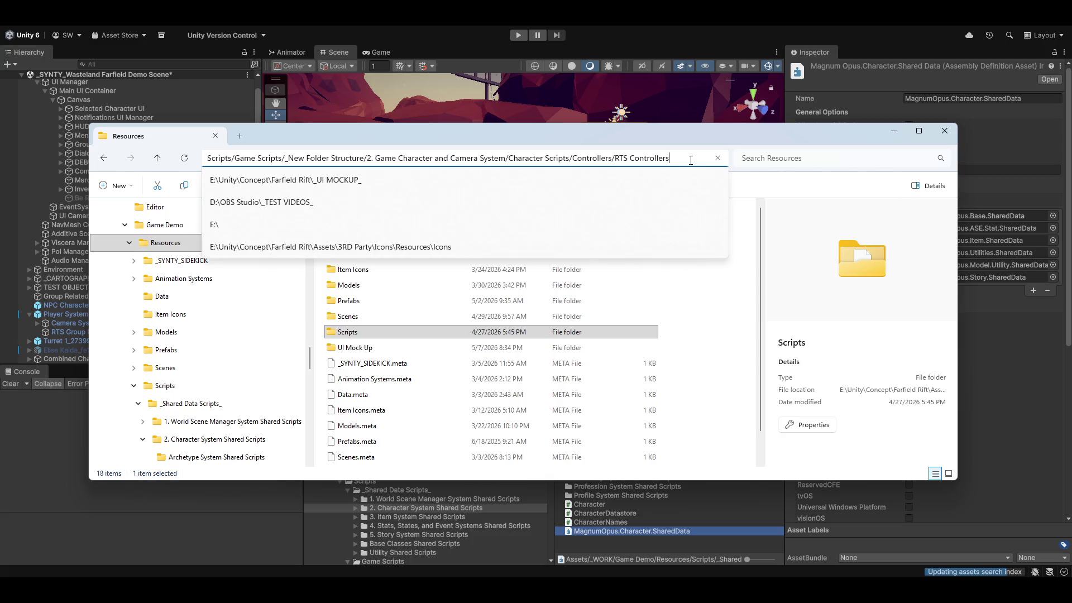
{"action": "key", "text": "Return"}
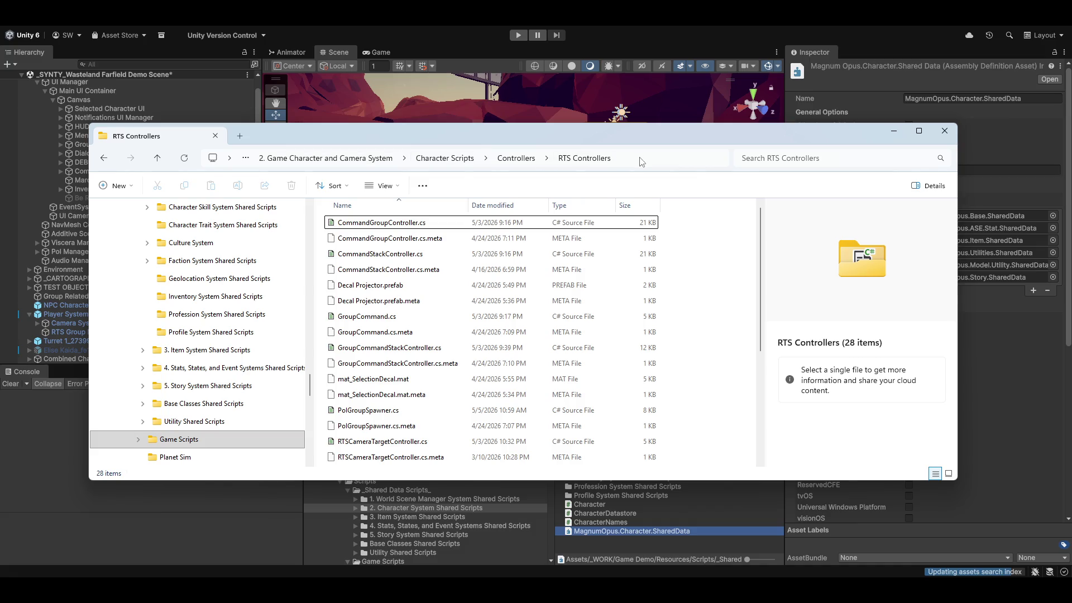
{"action": "scroll", "coordinate": [424, 229], "scroll_direction": "down", "scroll_amount": 2}
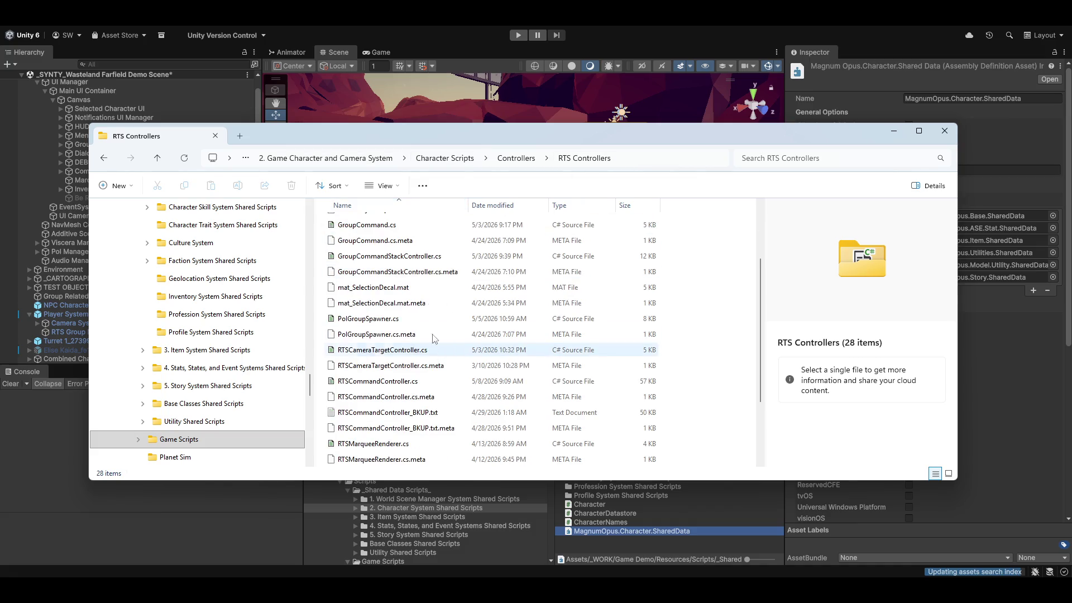
{"action": "scroll", "coordinate": [390, 313], "scroll_direction": "up", "scroll_amount": 2}
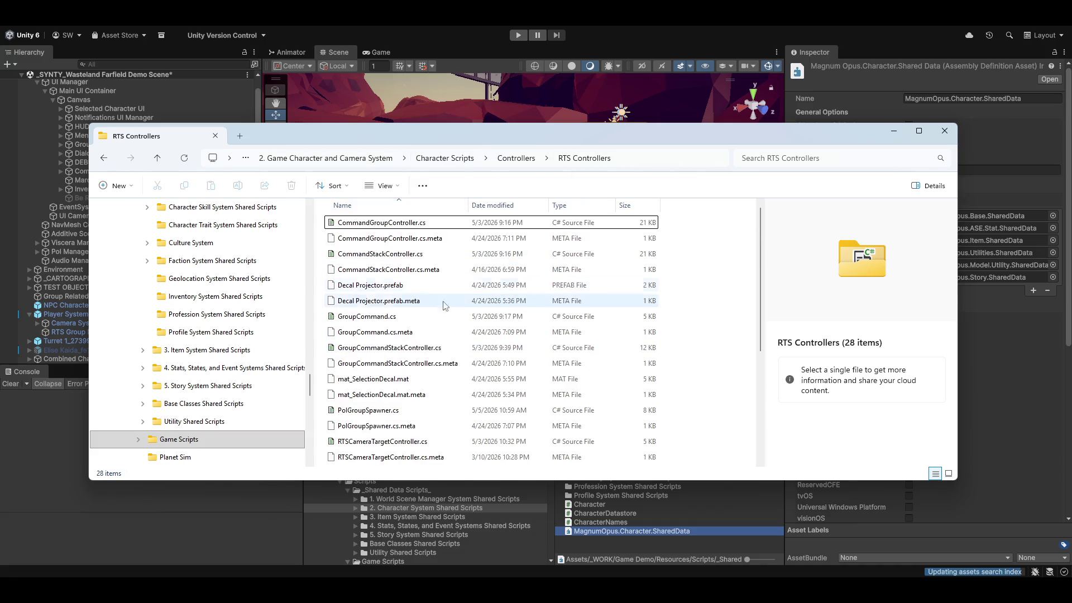
{"action": "left_click", "coordinate": [364, 290]}
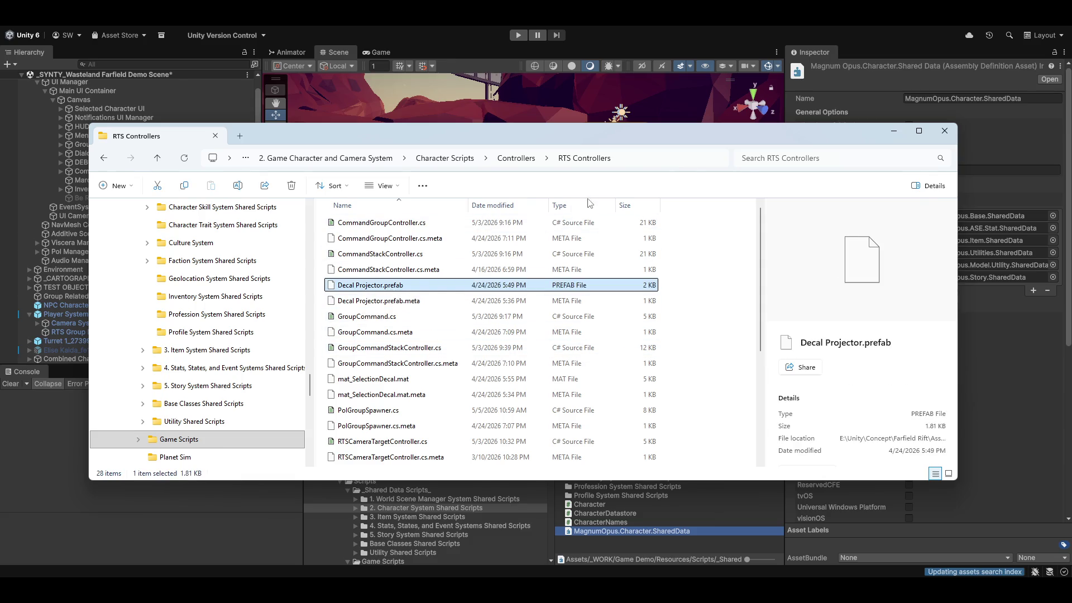
{"action": "left_click", "coordinate": [944, 131]}
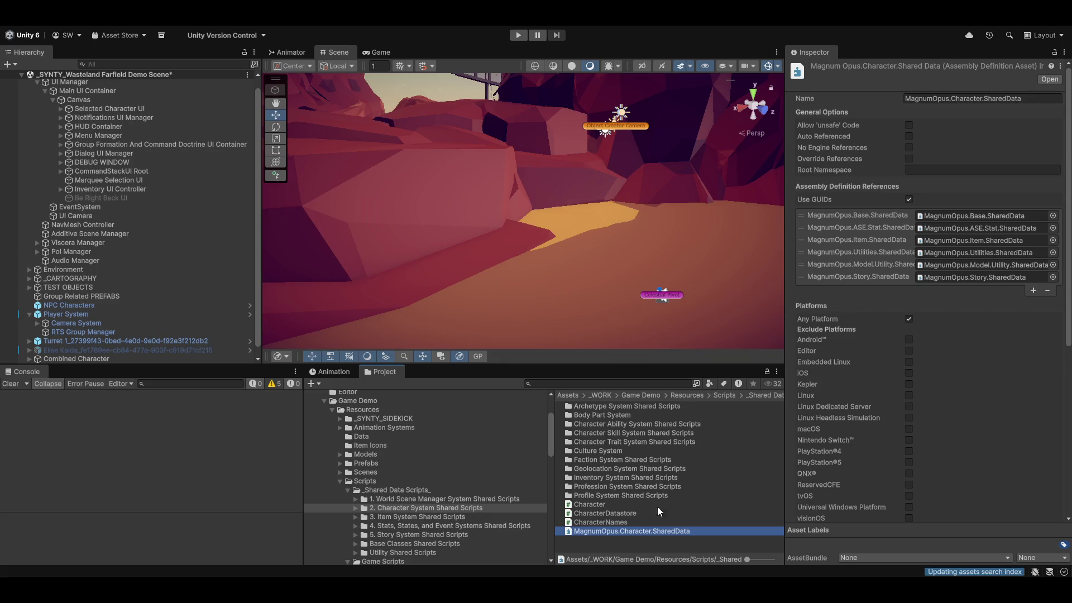
- Search the Project for 'rtss' and open RTSSelectable.cs in Visual Studio
{"action": "left_click", "coordinate": [598, 383]}
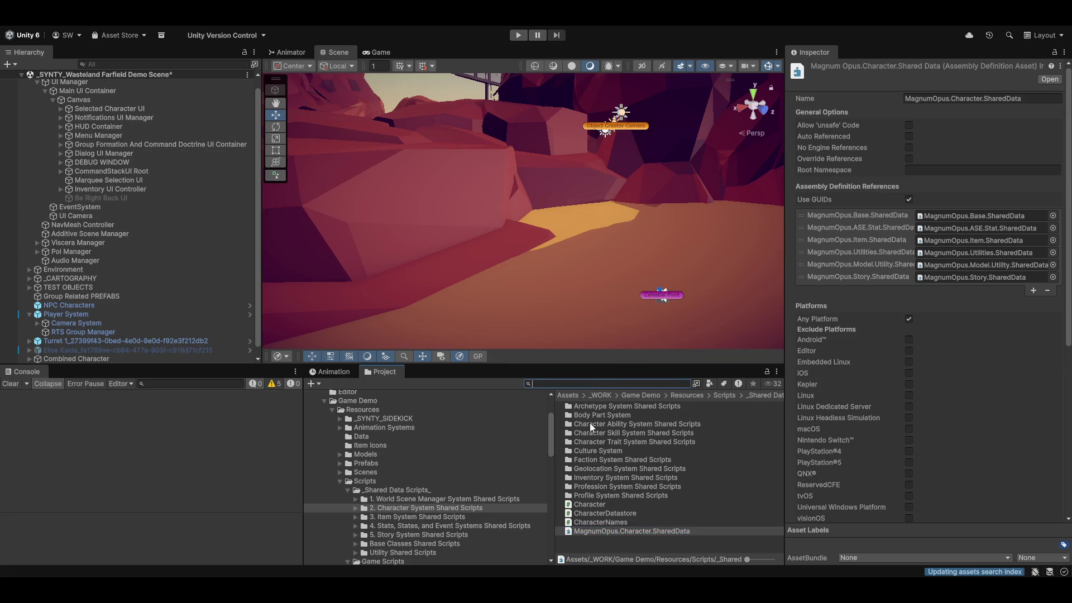
{"action": "type", "text": "rtss"}
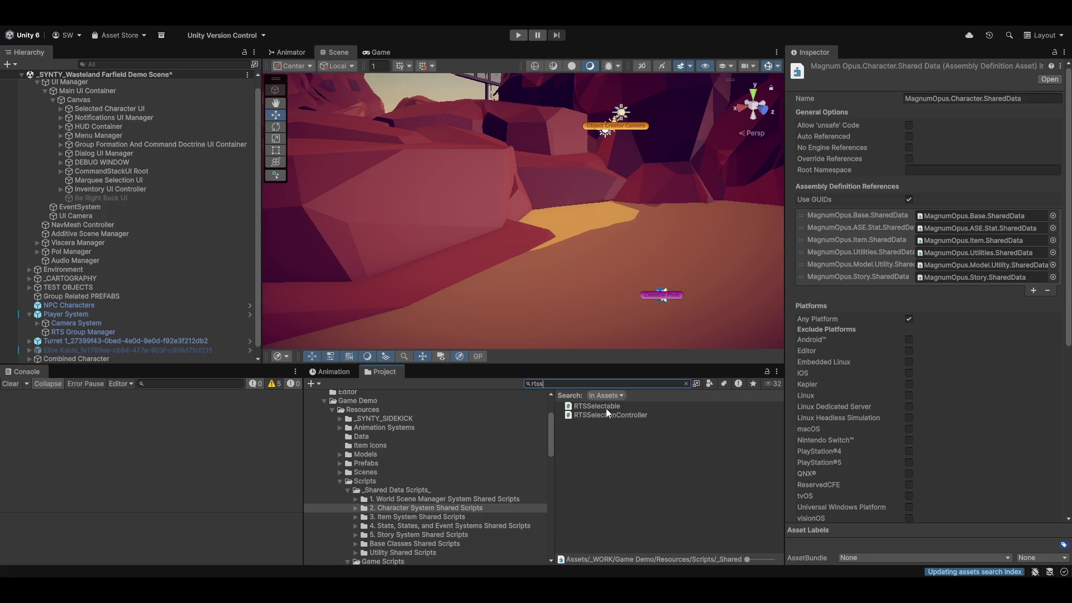
{"action": "left_click", "coordinate": [601, 408]}
{"action": "double_click", "coordinate": [600, 408]}
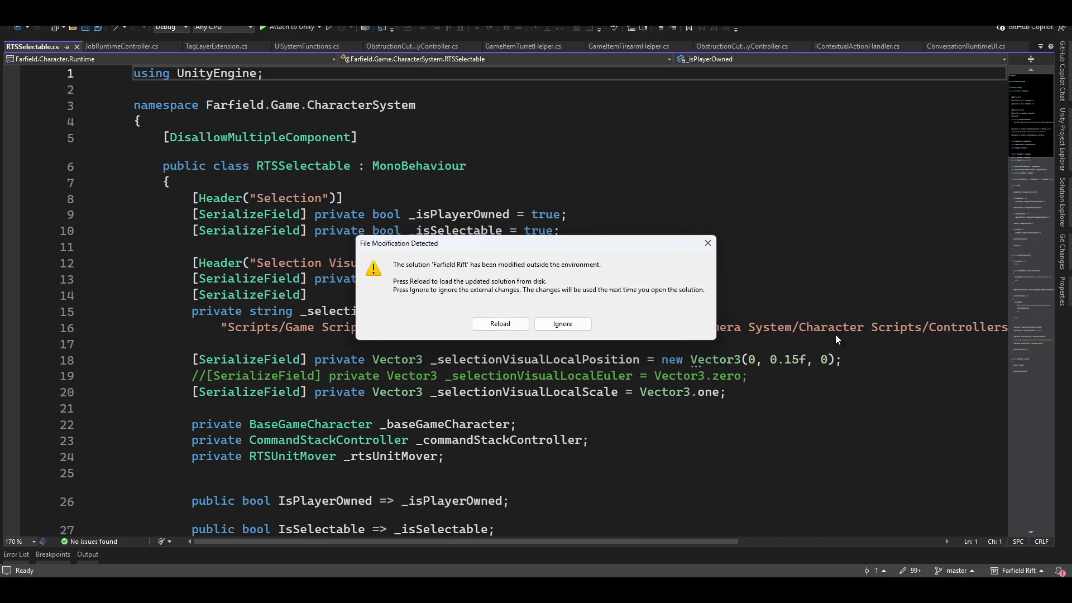
- Reload the modified solution and copy RTSSelectable's resource path ending in RTS Controllers
{"action": "left_click", "coordinate": [514, 327]}
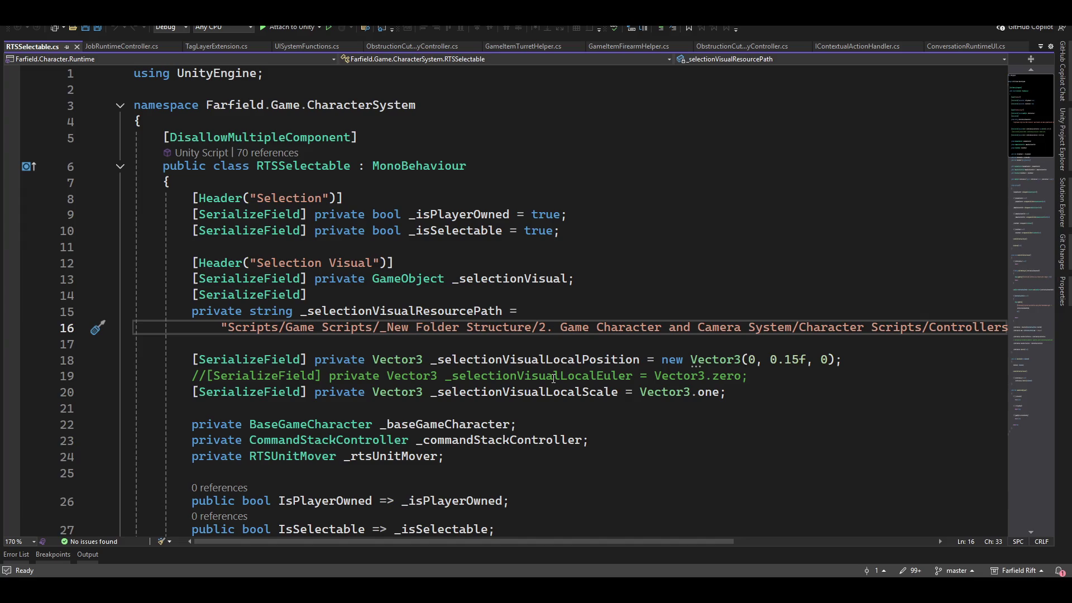
{"action": "key", "text": "End"}
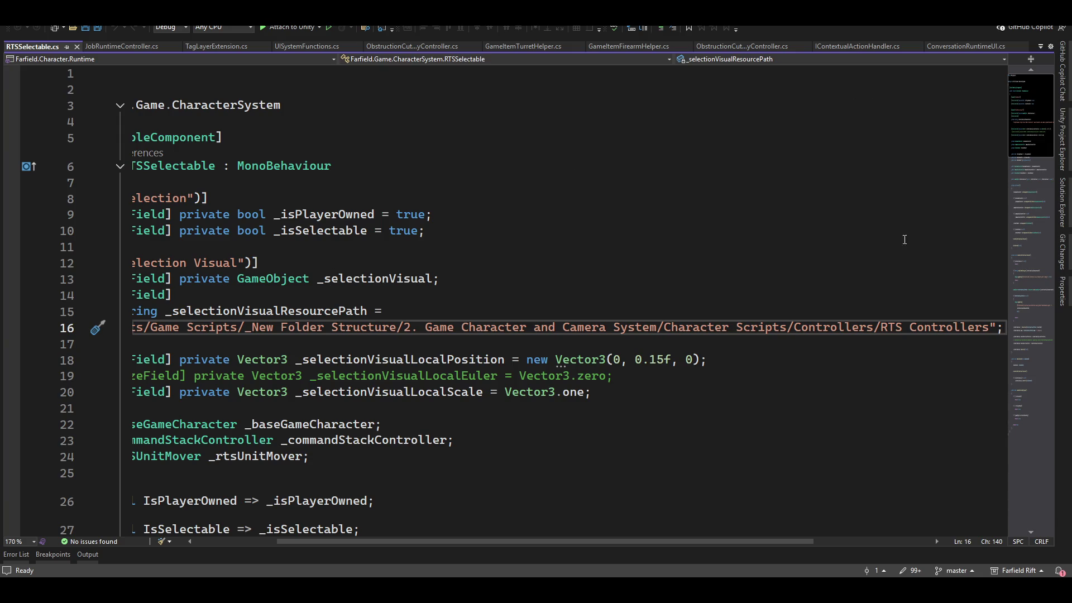
{"action": "key", "text": "alt+Tab"}
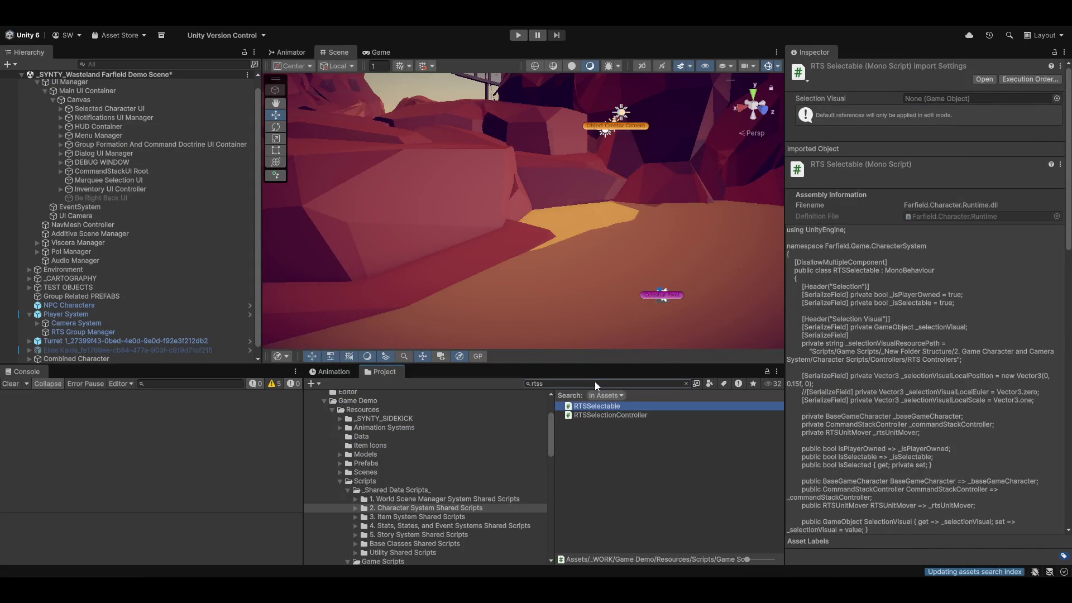
- Search the Project window for the copied resource path, then clear the search
{"action": "left_click", "coordinate": [599, 383]}
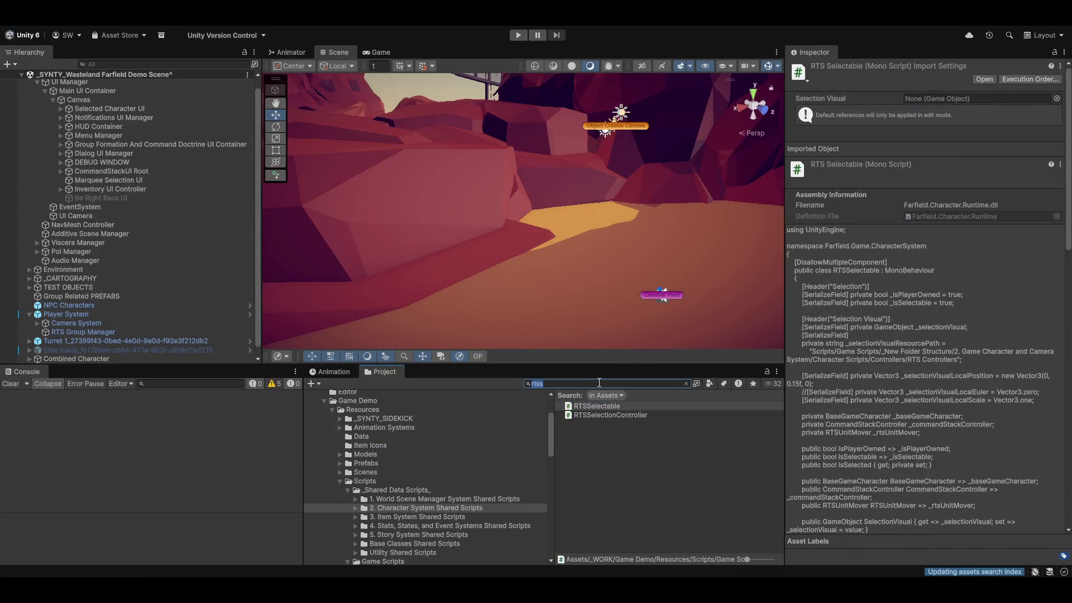
{"action": "key", "text": "ctrl+v"}
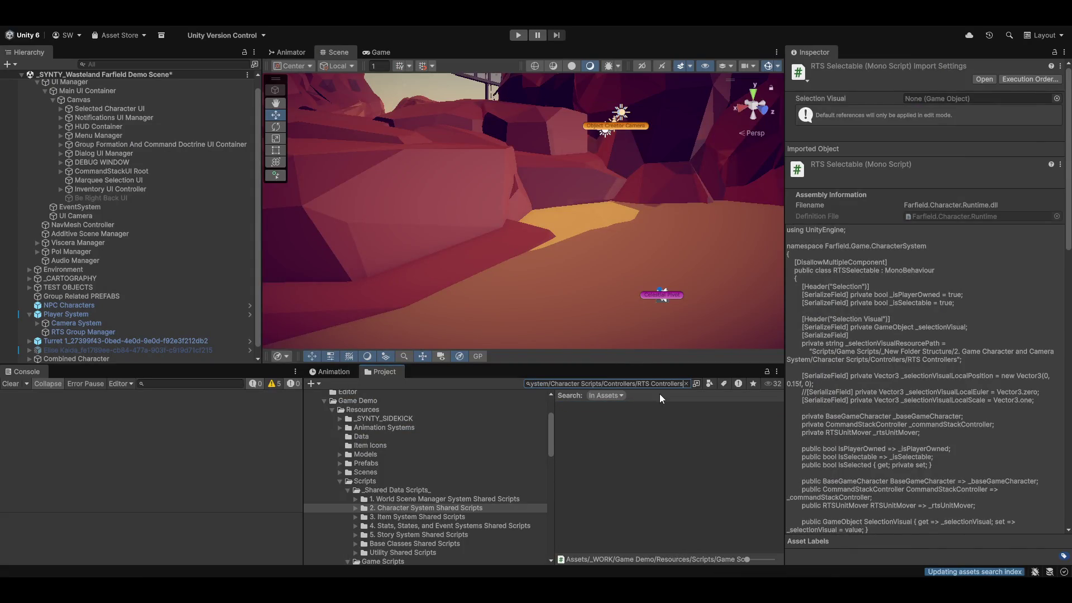
{"action": "key", "text": "Home"}
{"action": "left_click", "coordinate": [685, 383]}
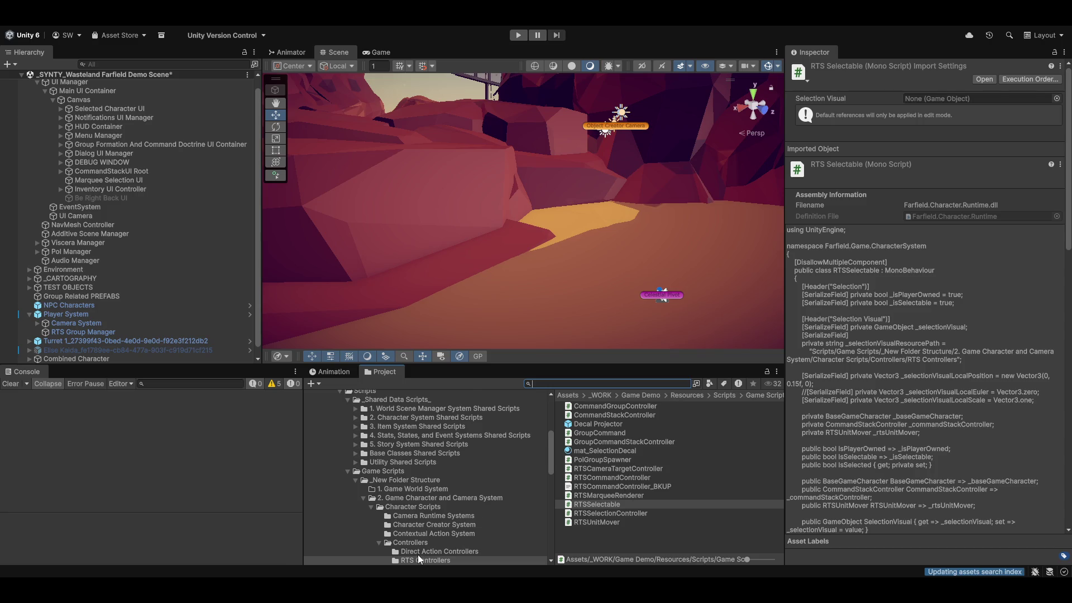
- Copy the asset path of the Decal Projector prefab in the RTS Controllers folder
{"action": "scroll", "coordinate": [473, 542], "scroll_direction": "down", "scroll_amount": 3}
{"action": "left_click", "coordinate": [433, 525]}
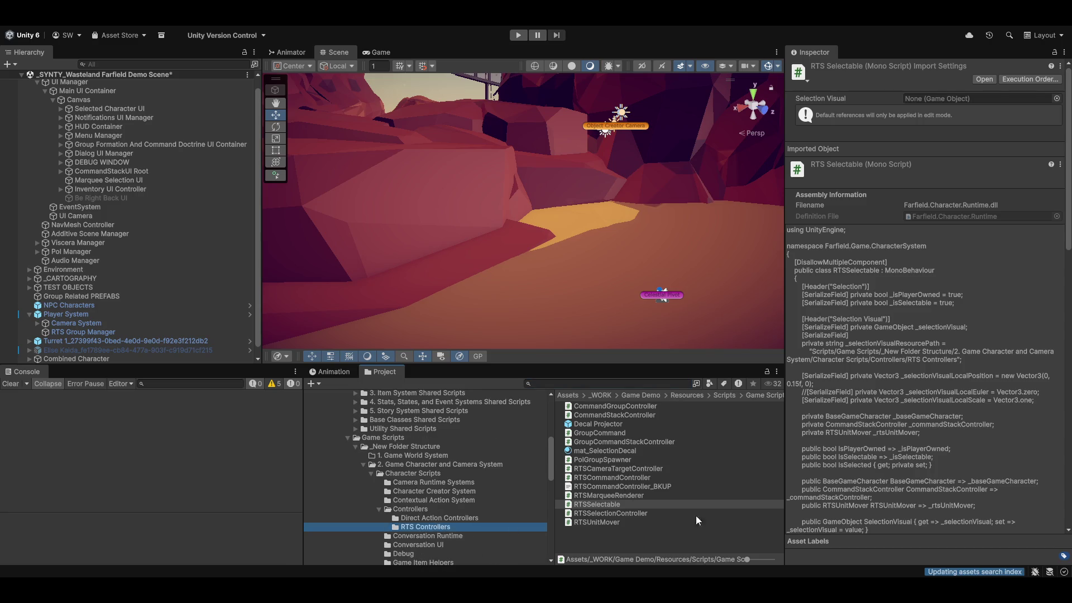
{"action": "left_click", "coordinate": [585, 424]}
{"action": "right_click", "coordinate": [585, 424]}
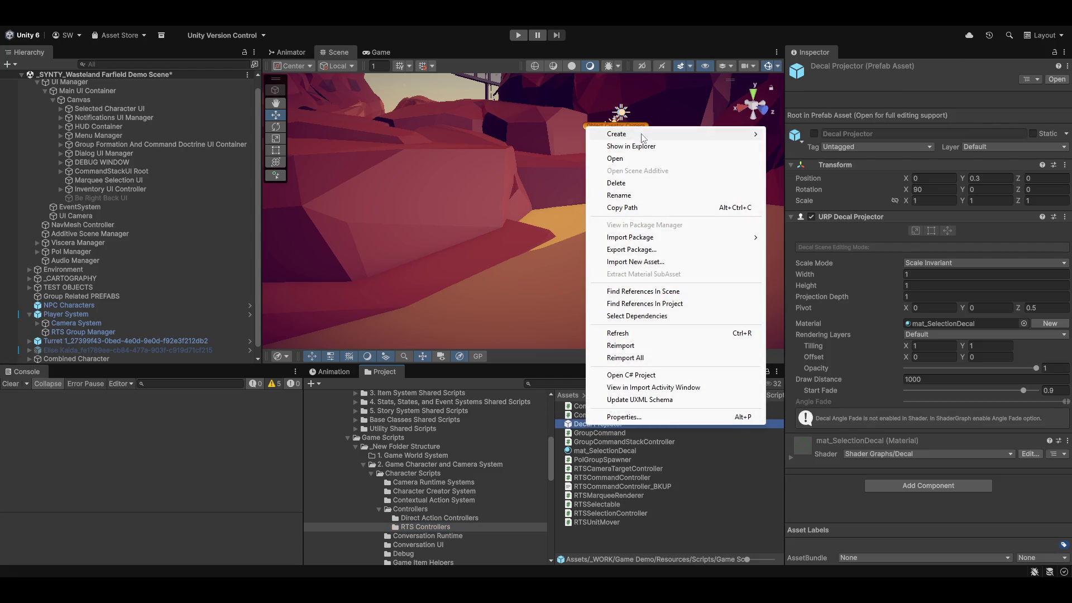
{"action": "left_click", "coordinate": [660, 208]}
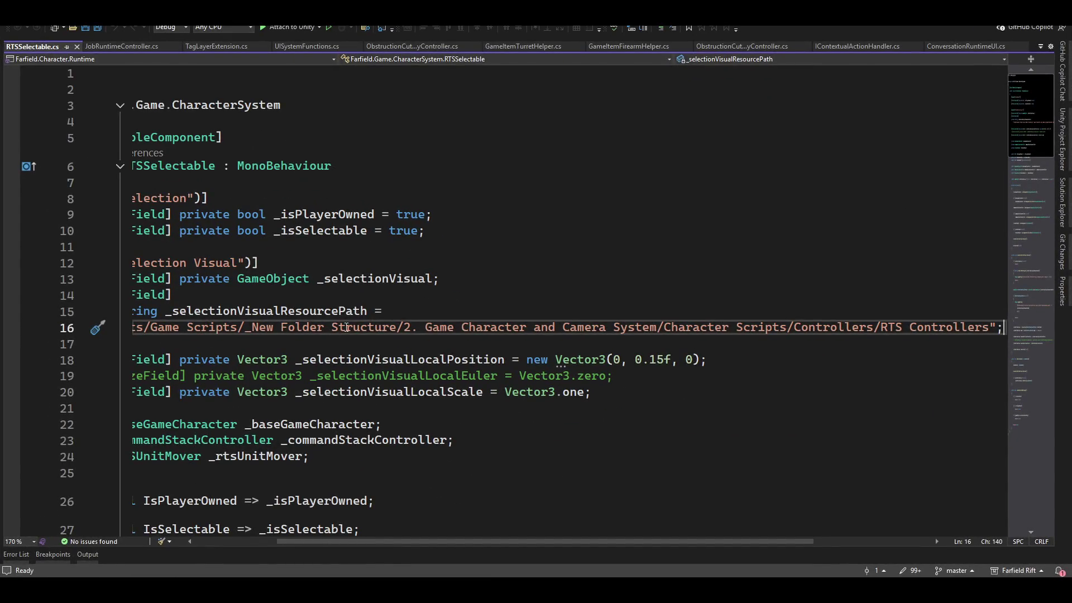
{"action": "left_click", "coordinate": [346, 327]}
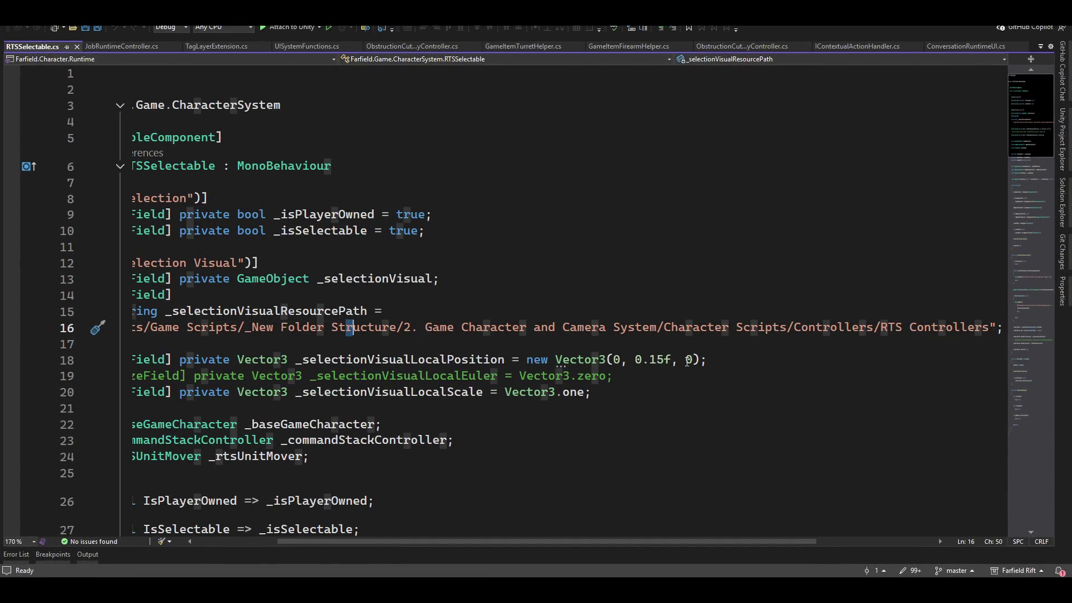
- Replace line 16's path string with the copied prefab path, minus '/Decal Projector.prefab'
{"action": "key", "text": "Home"}
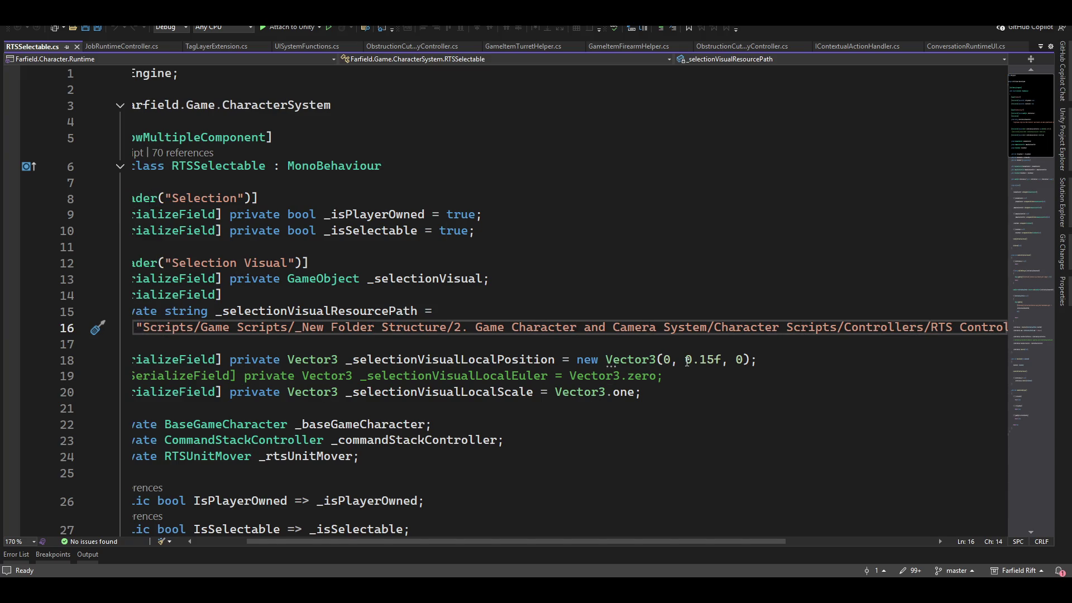
{"action": "key", "text": "shift+End"}
{"action": "key", "text": "shift+Left"}
{"action": "key", "text": "shift+Left"}
{"action": "key", "text": "ctrl+v"}
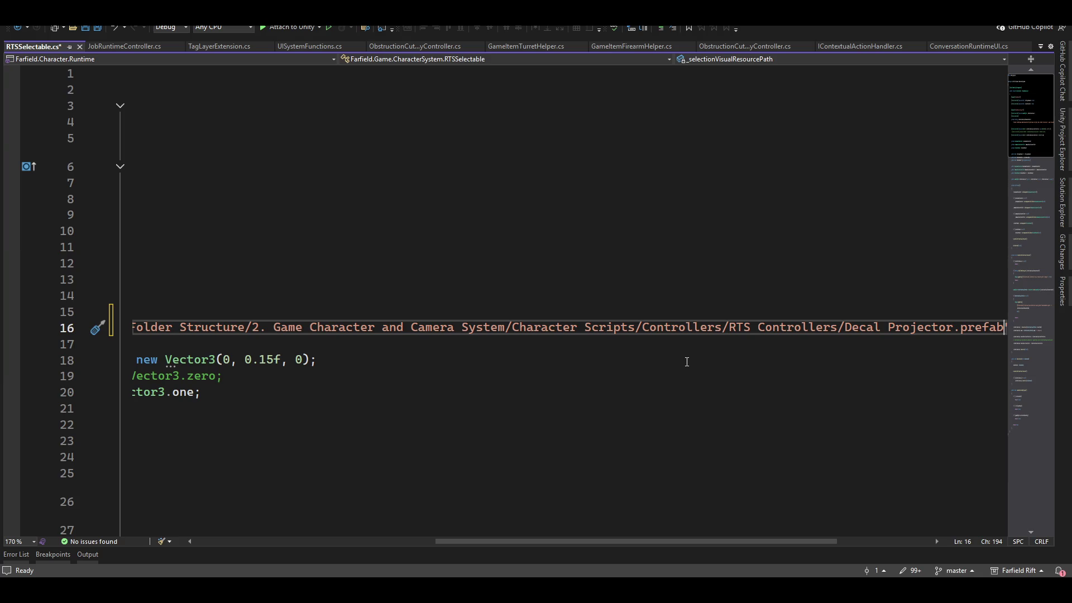
{"action": "key", "text": "ctrl+shift+Left"}
{"action": "key", "text": "ctrl+shift+Left"}
{"action": "key", "text": "ctrl+shift+Left"}
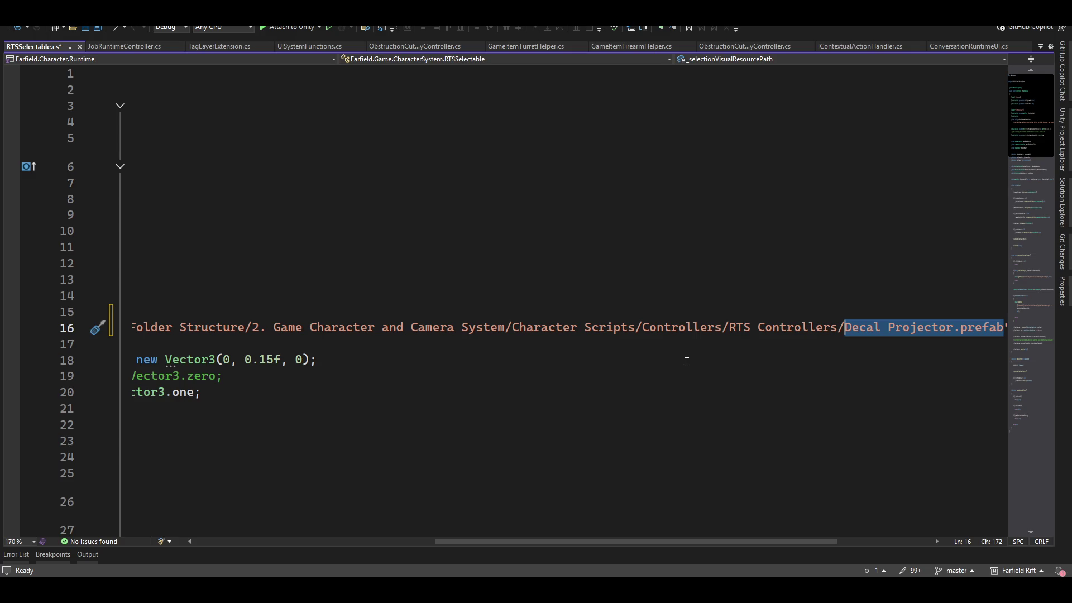
{"action": "key", "text": "Delete"}
{"action": "key", "text": "ctrl+z"}
{"action": "key", "text": "ctrl+z"}
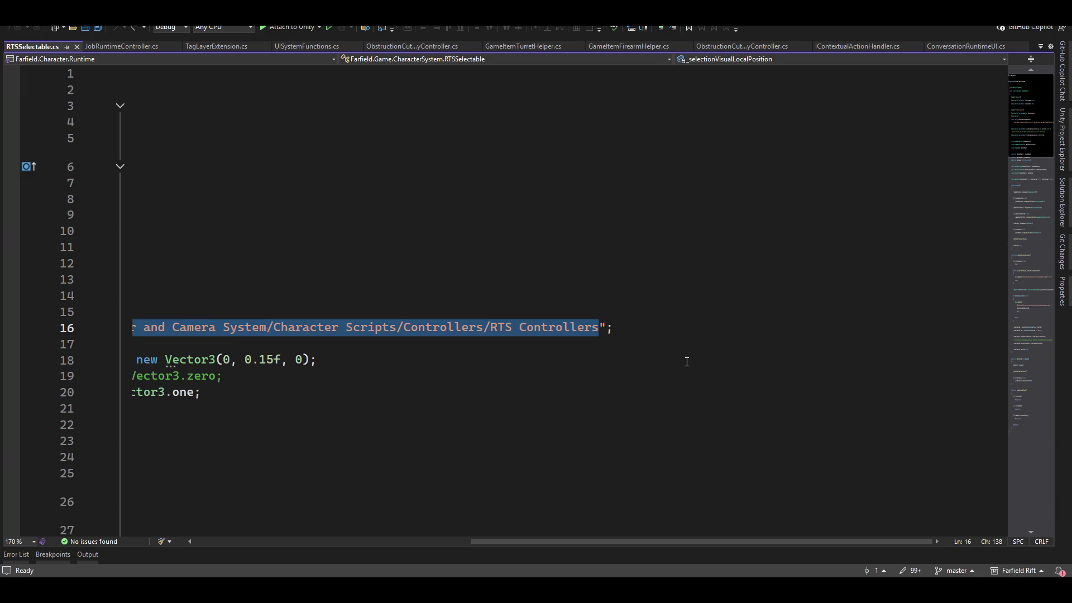
{"action": "key", "text": "Right"}
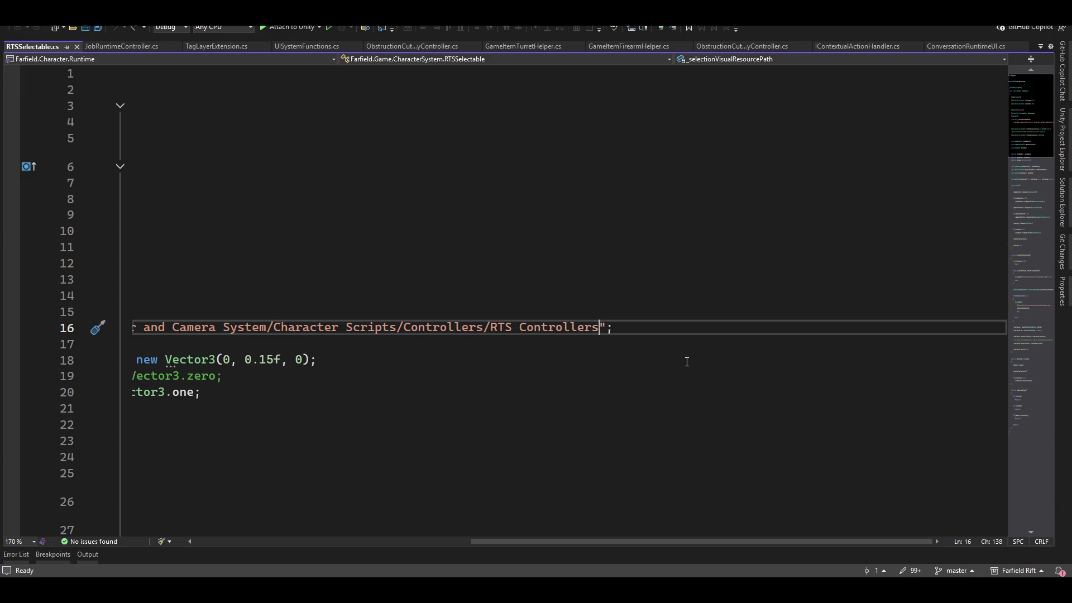
{"action": "key", "text": "ctrl+z"}
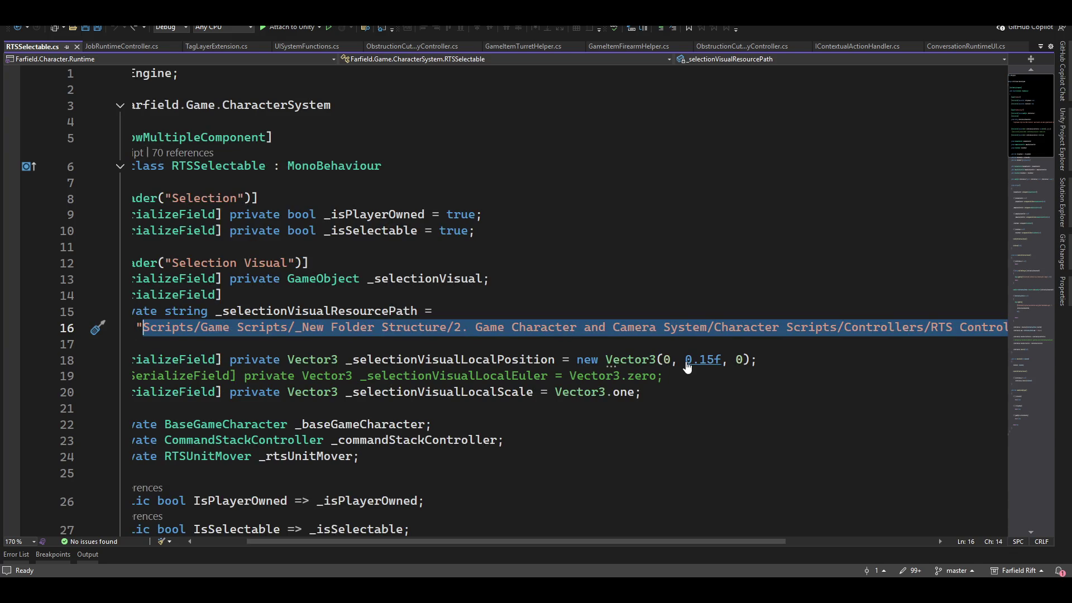
{"action": "key", "text": "ctrl+v"}
{"action": "key", "text": "ctrl+shift+Left"}
{"action": "key", "text": "ctrl+shift+Left"}
{"action": "key", "text": "ctrl+shift+Left"}
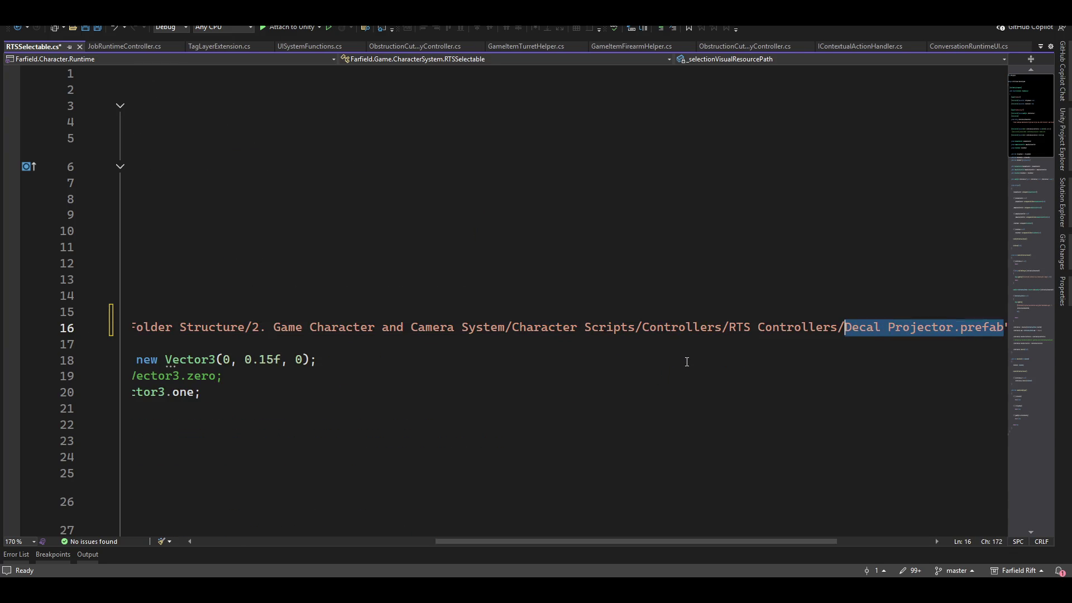
{"action": "key", "text": "BackSpace"}
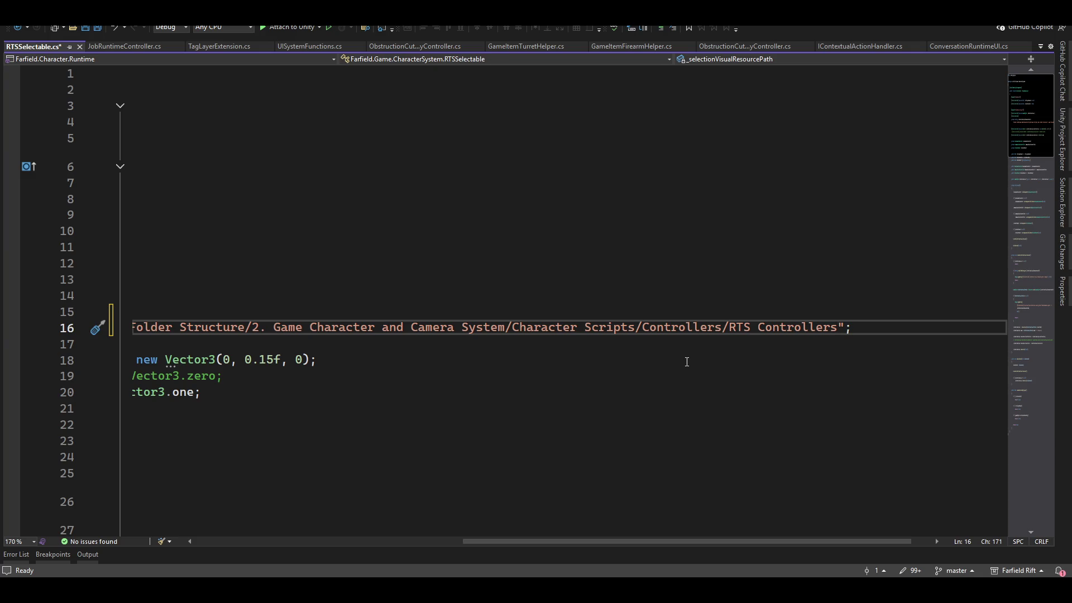
- Strip the 'Assets/_WORK/Game Demo/Resources/' prefix from the path and save RTSSelectable.cs
{"action": "key", "text": "Home"}
{"action": "key", "text": "Right"}
{"action": "key", "text": "ctrl+shift+Right"}
{"action": "key", "text": "ctrl+shift+Right"}
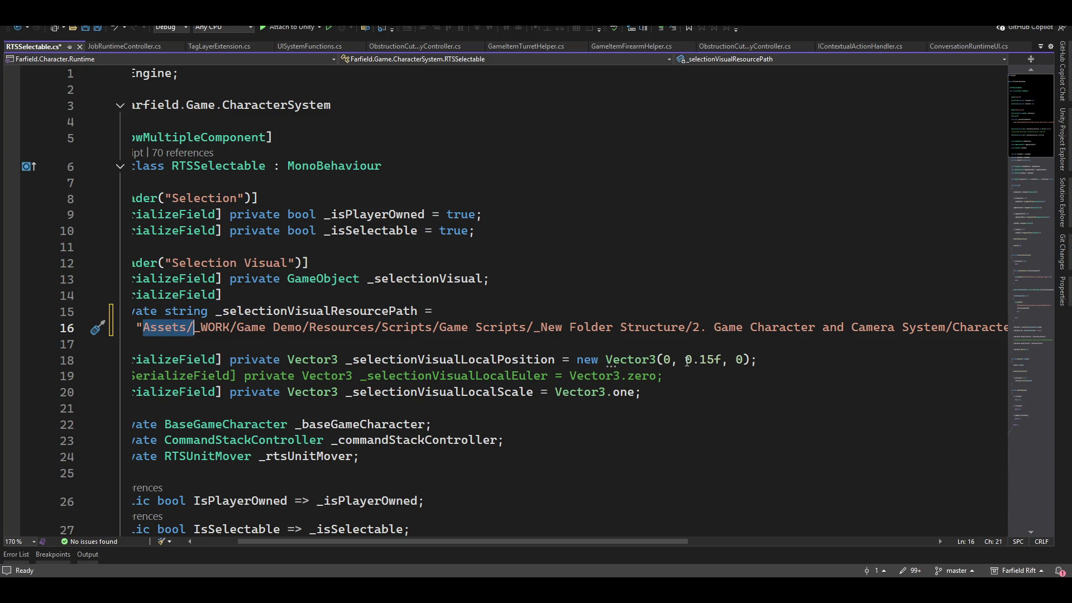
{"action": "key", "text": "ctrl+shift+Right"}
{"action": "key", "text": "ctrl+shift+Right"}
{"action": "key", "text": "ctrl+shift+Right"}
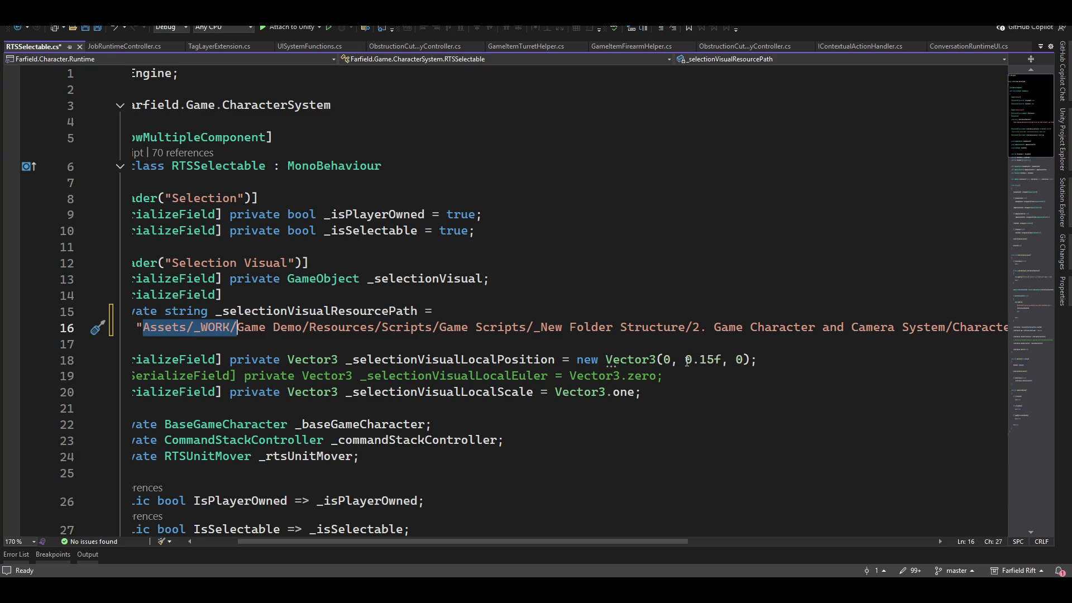
{"action": "key", "text": "Delete"}
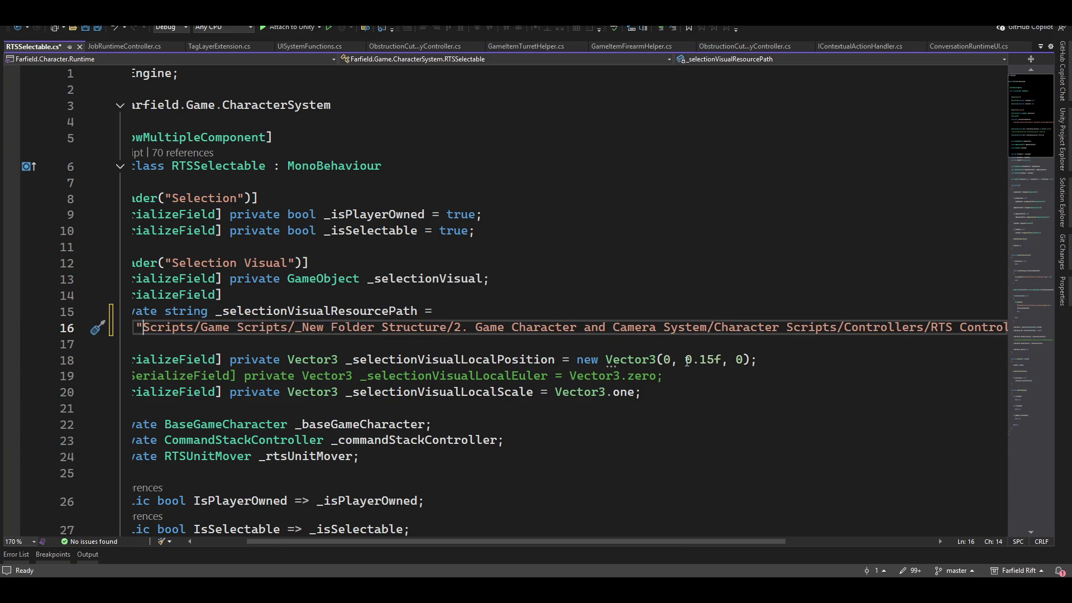
{"action": "key", "text": "End"}
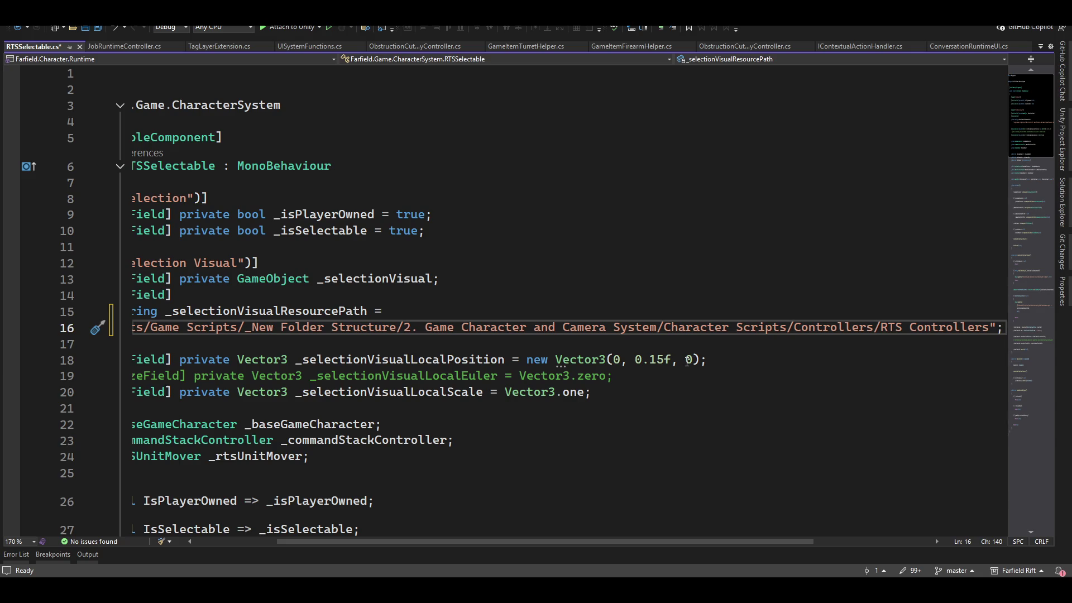
{"action": "key", "text": "Home"}
{"action": "key", "text": "Home"}
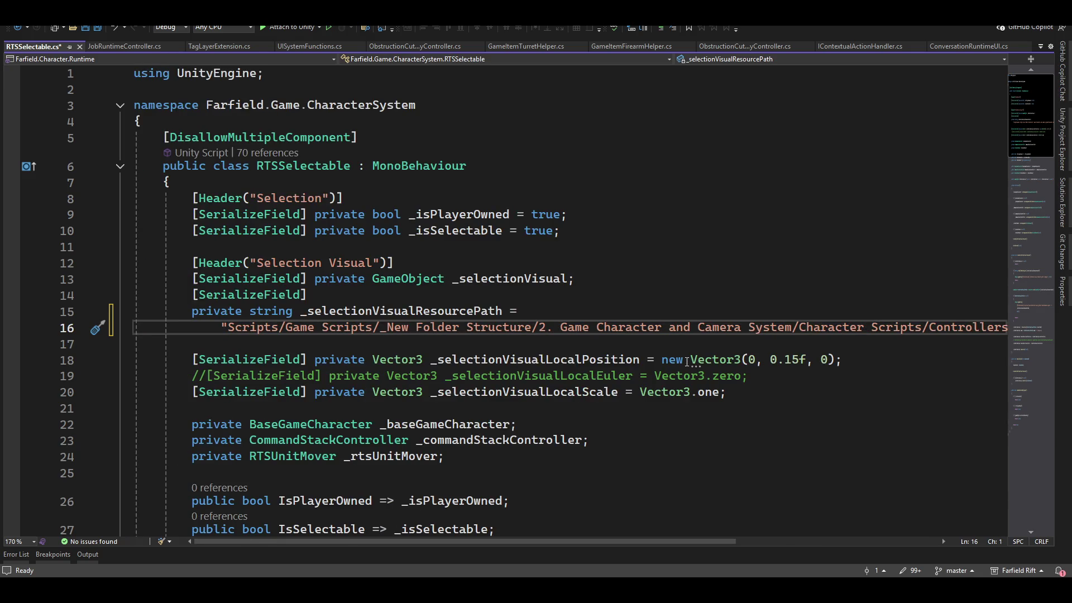
{"action": "key", "text": "ctrl+s"}
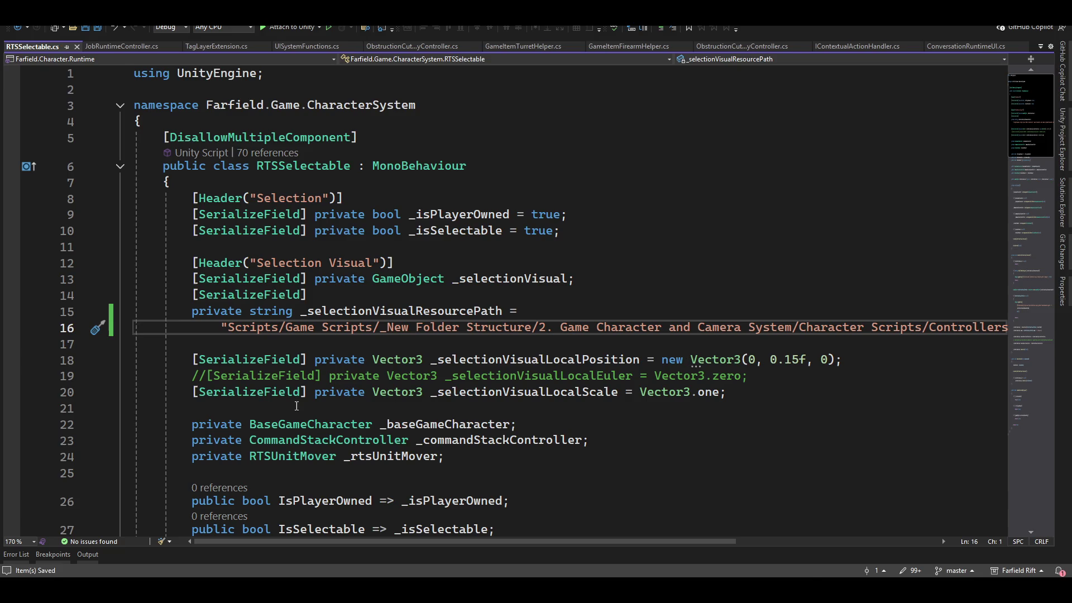
{"action": "key", "text": "alt+Tab"}
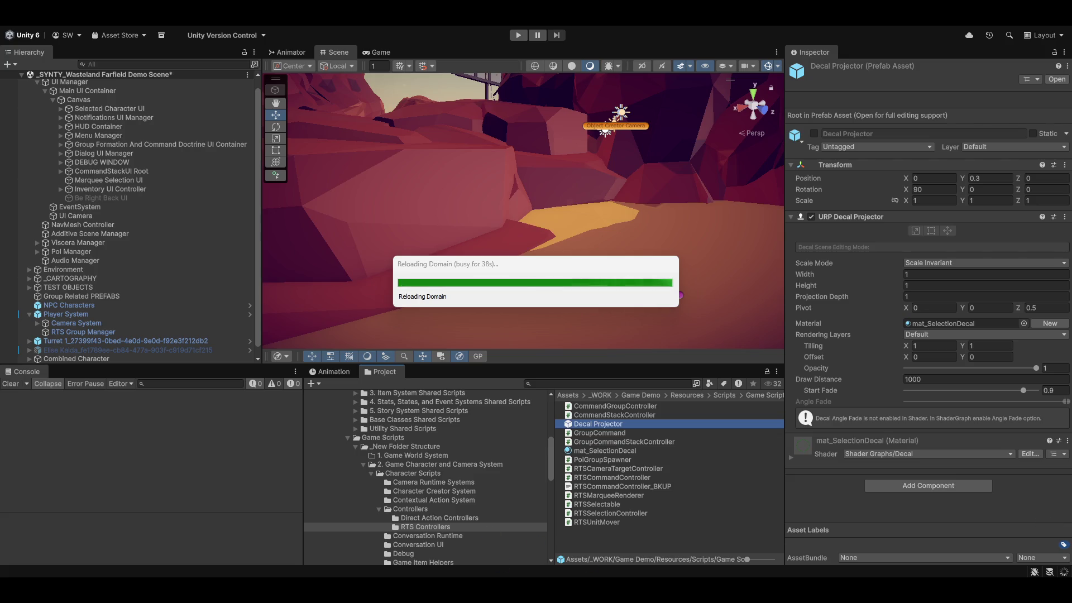
- Wait for Unity to finish compiling scripts and reloading the domain
{"action": "mouse_move", "coordinate": [549, 589]}
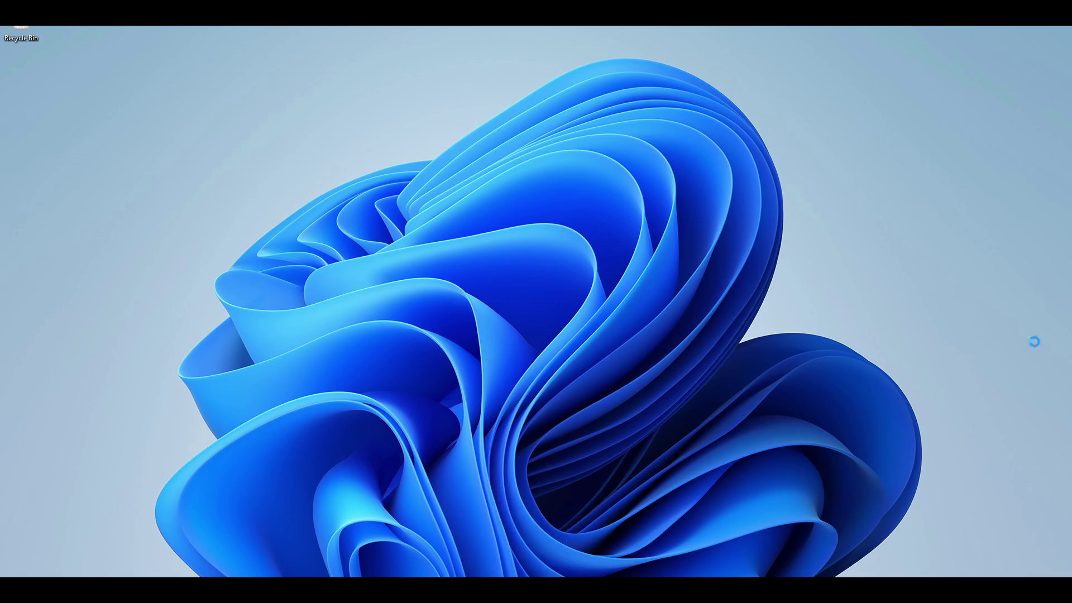
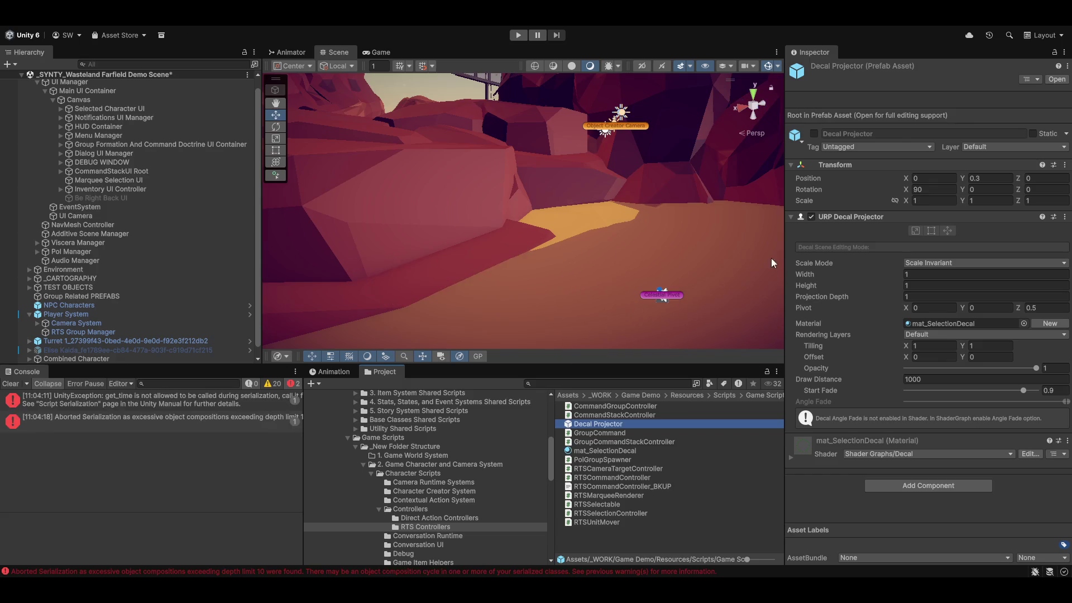
- Clear the console's serialization errors and start the scene in play mode with Ctrl+P
{"action": "left_click", "coordinate": [12, 384]}
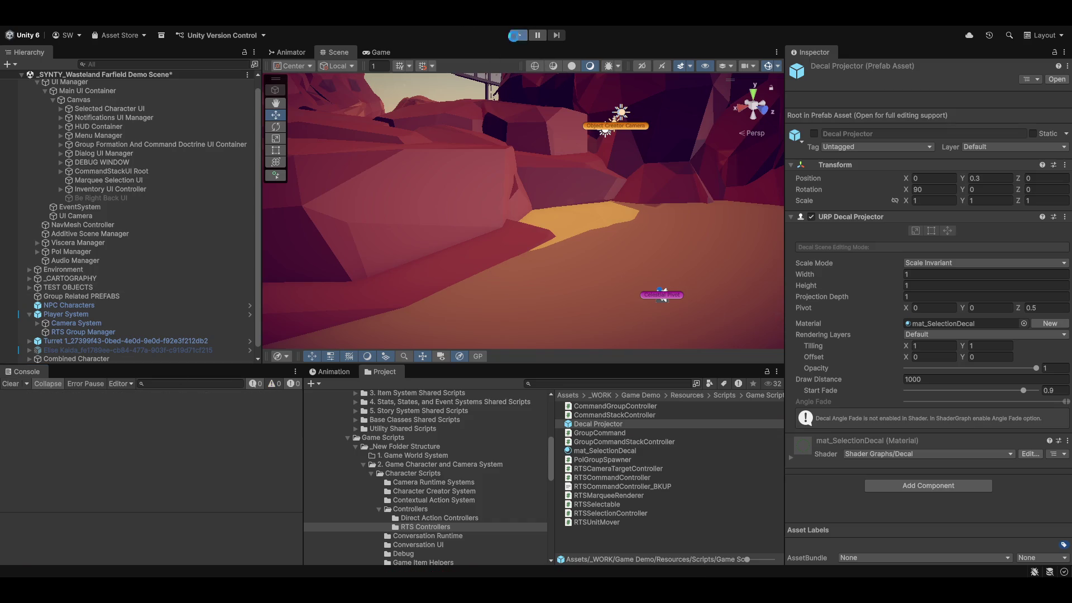
{"action": "key", "text": "ctrl+p"}
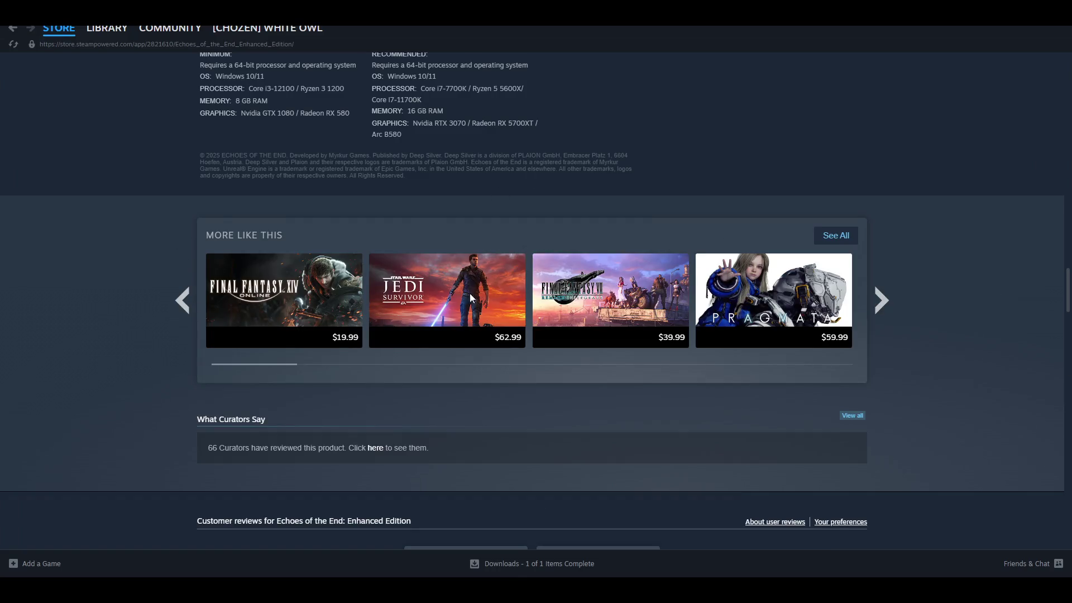
- Go back to the Steam store front page and scroll through its featured listings
{"action": "scroll", "coordinate": [313, 413], "scroll_direction": "up", "scroll_amount": 3}
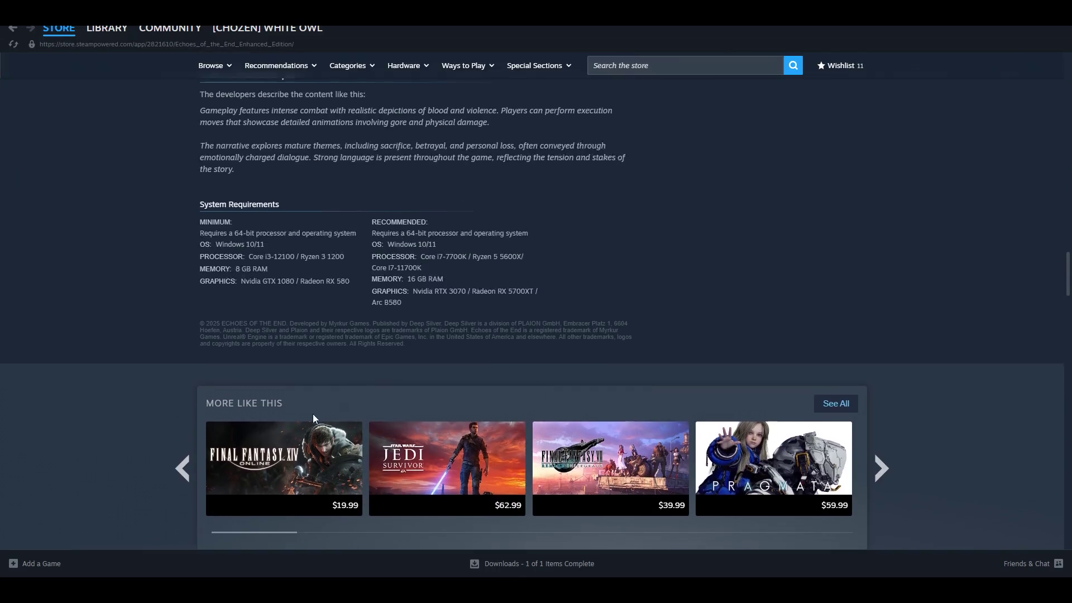
{"action": "scroll", "coordinate": [313, 414], "scroll_direction": "up", "scroll_amount": 20}
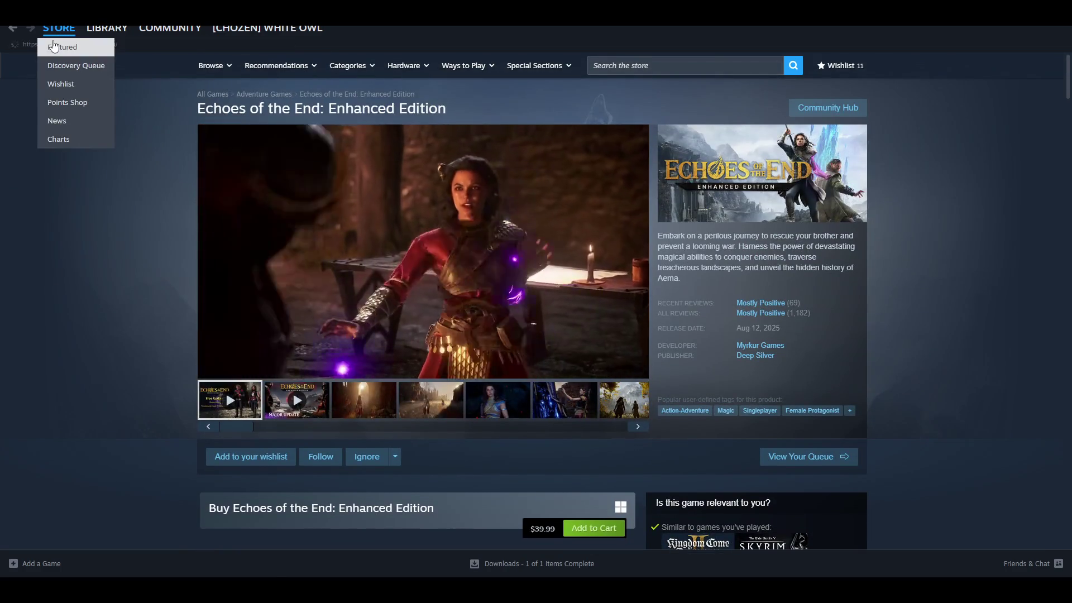
{"action": "left_click", "coordinate": [53, 46]}
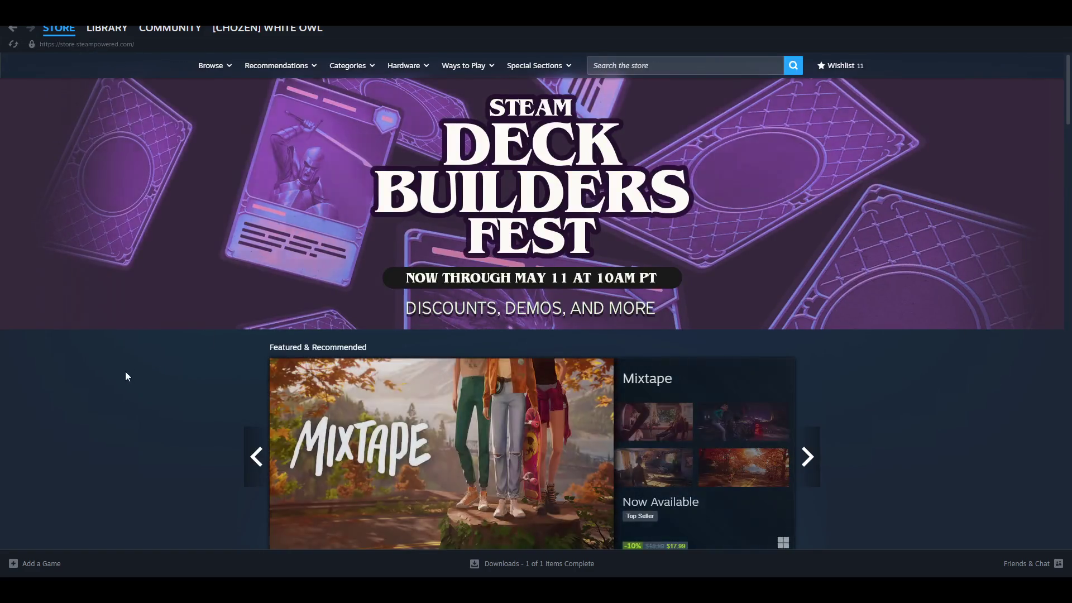
{"action": "scroll", "coordinate": [124, 376], "scroll_direction": "down", "scroll_amount": 20}
{"action": "scroll", "coordinate": [130, 406], "scroll_direction": "down", "scroll_amount": 10}
{"action": "scroll", "coordinate": [135, 406], "scroll_direction": "up", "scroll_amount": 5}
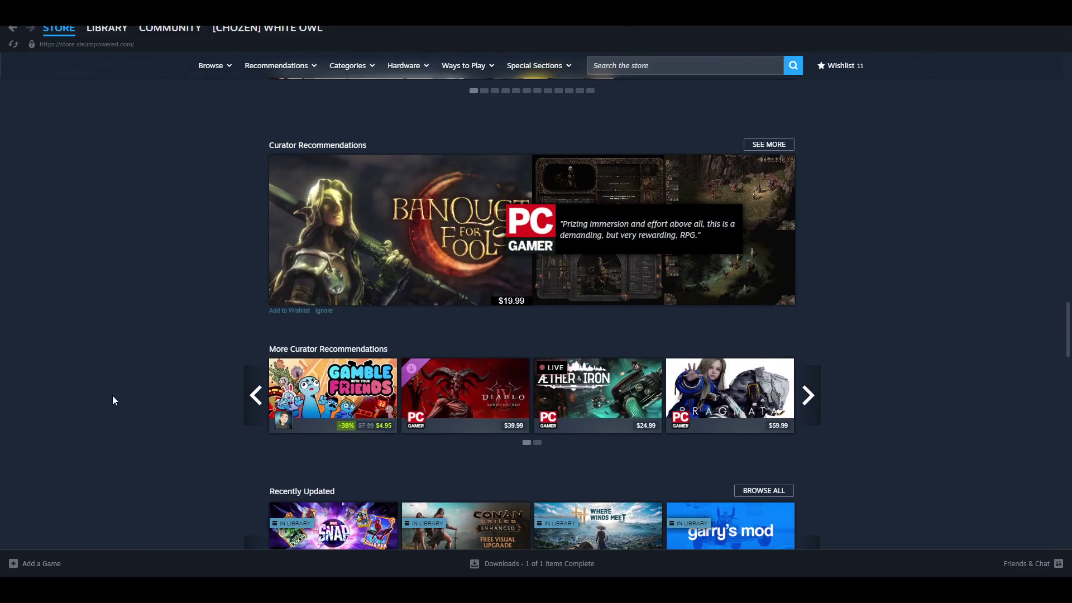
{"action": "mouse_move", "coordinate": [446, 236]}
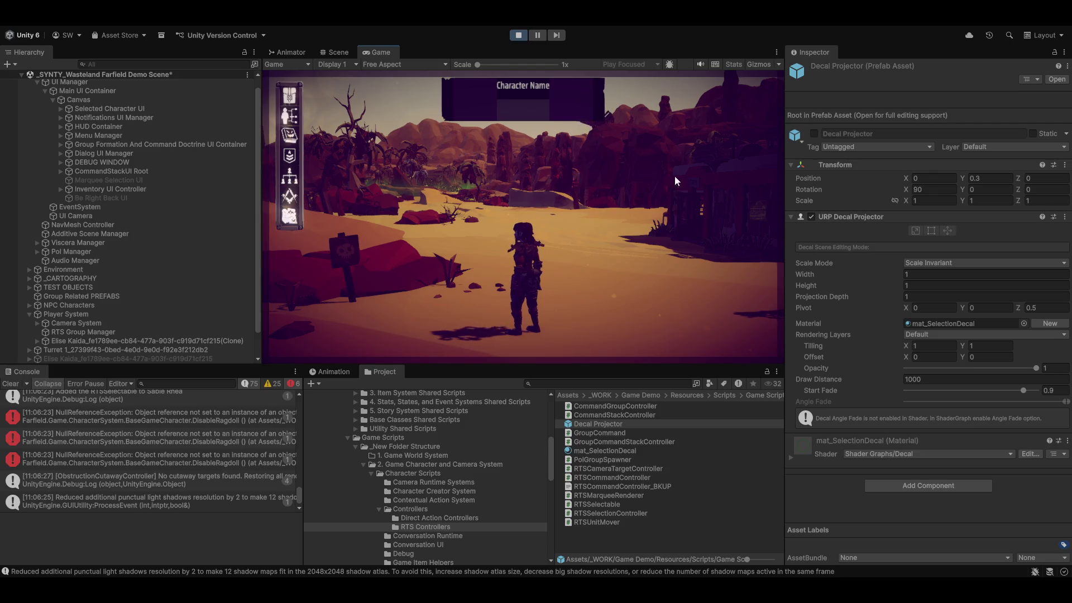
- Switch the running game to RTS command view and marquee-select the character unit
{"action": "key", "text": "Tab"}
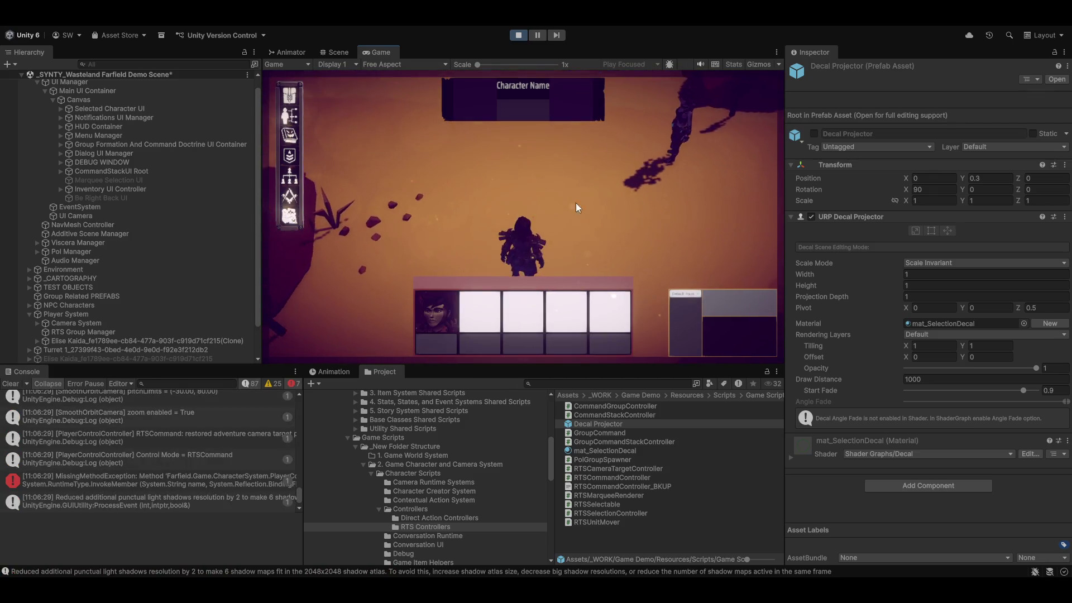
{"action": "left_click_drag", "start_coordinate": [628, 100], "coordinate": [761, 229]}
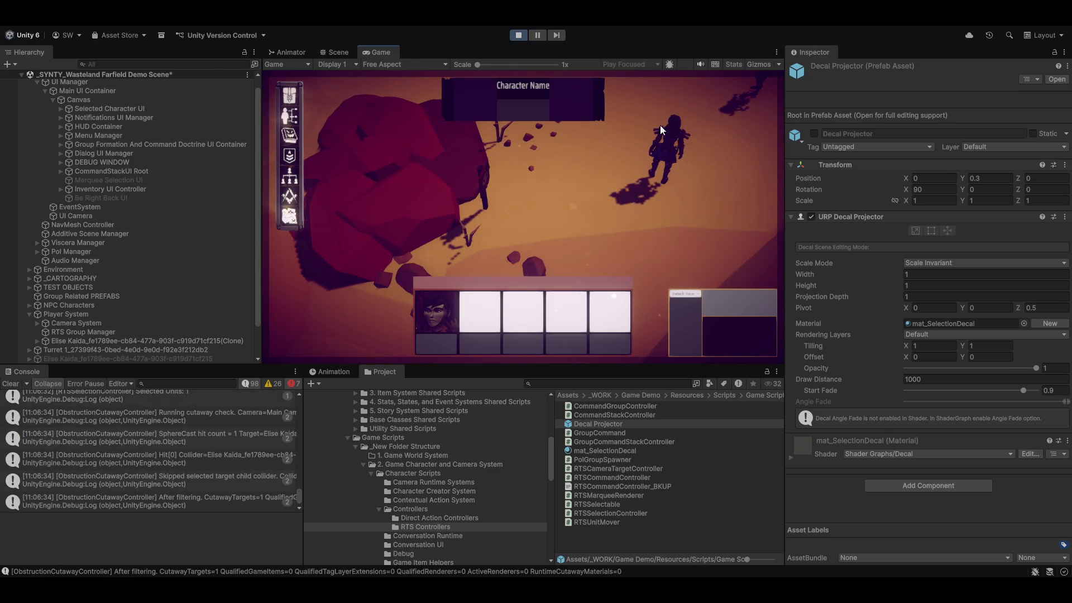
{"action": "left_click", "coordinate": [672, 153]}
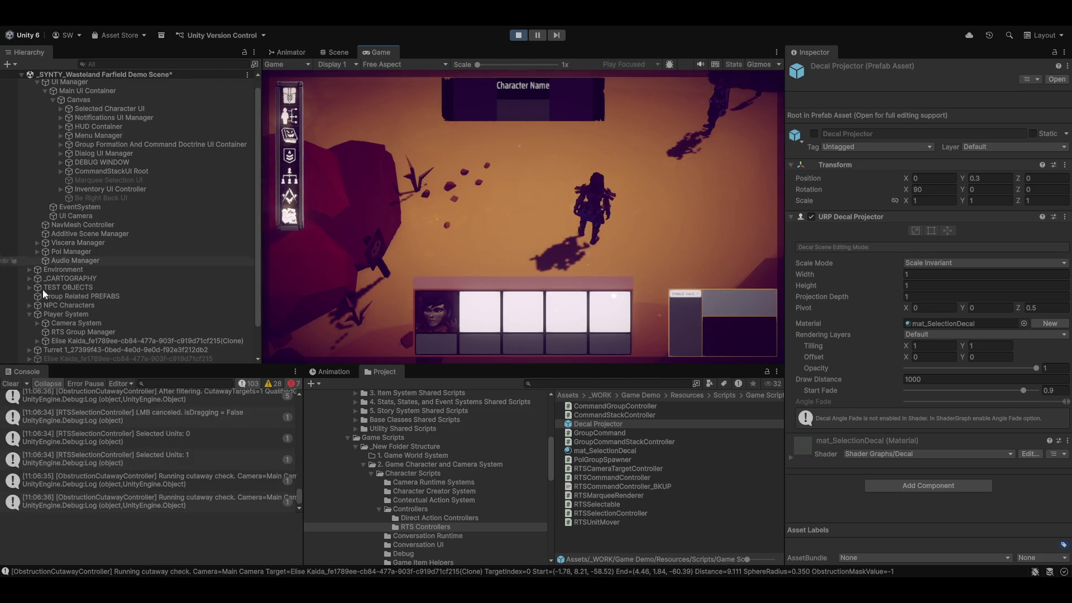
- Select the player character clone, check its Selection Visual Resource Path, and open RTSSelectable in the code editor
{"action": "scroll", "coordinate": [67, 307], "scroll_direction": "down", "scroll_amount": 2}
{"action": "left_click", "coordinate": [68, 306]}
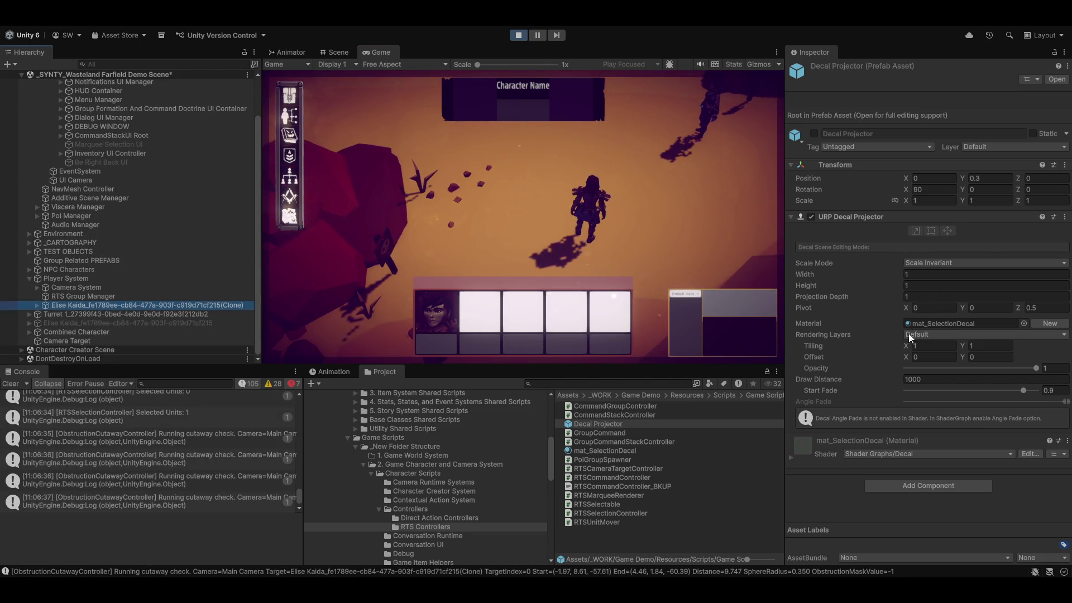
{"action": "scroll", "coordinate": [896, 484], "scroll_direction": "down", "scroll_amount": 10}
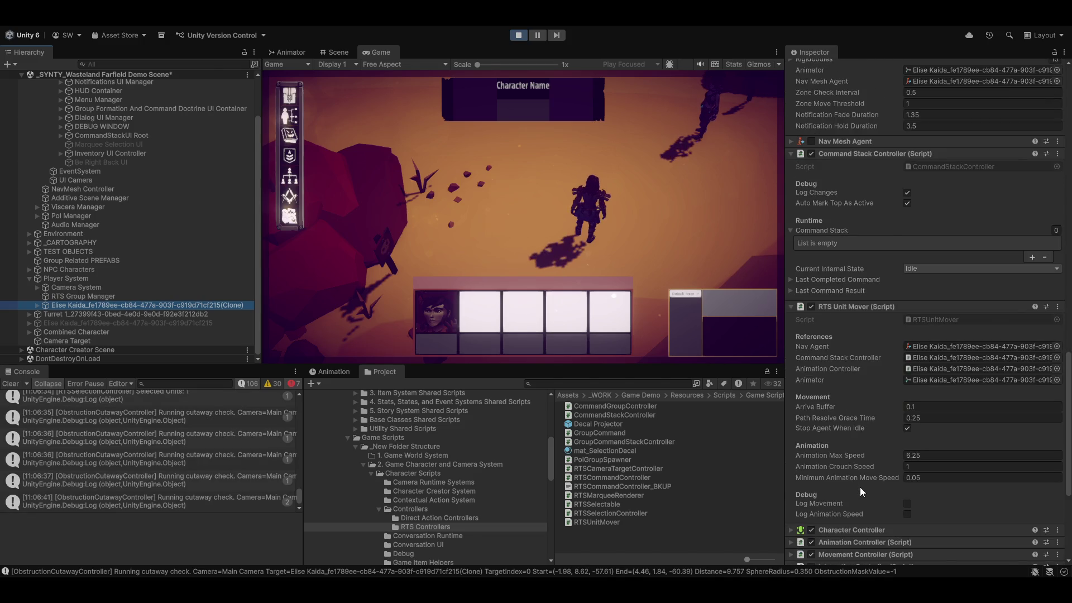
{"action": "scroll", "coordinate": [859, 486], "scroll_direction": "down", "scroll_amount": 5}
{"action": "left_click", "coordinate": [893, 484]}
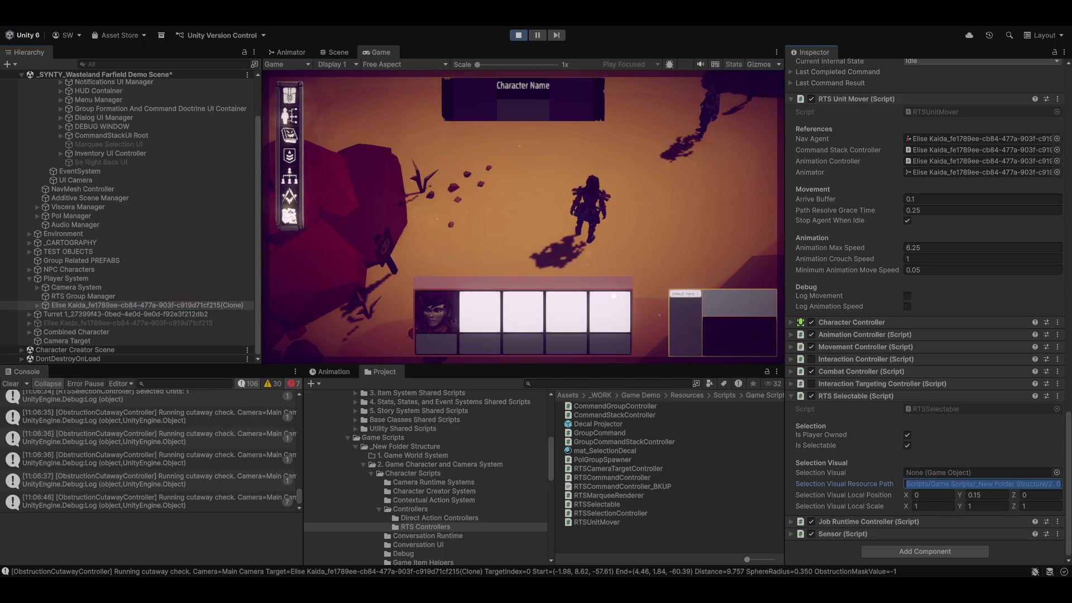
{"action": "key", "text": "ctrl+v"}
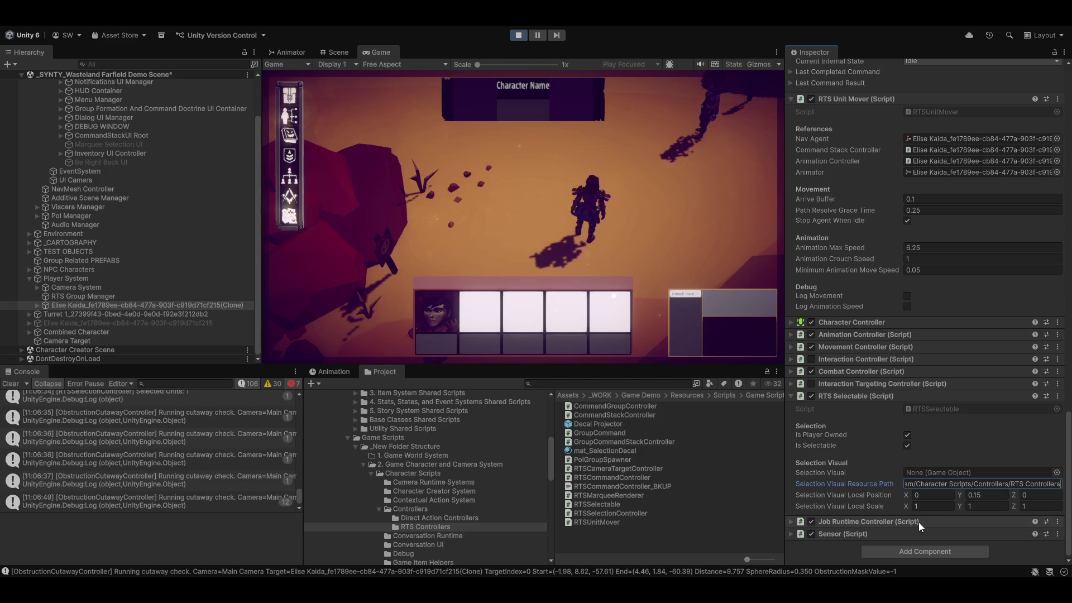
{"action": "double_click", "coordinate": [958, 407]}
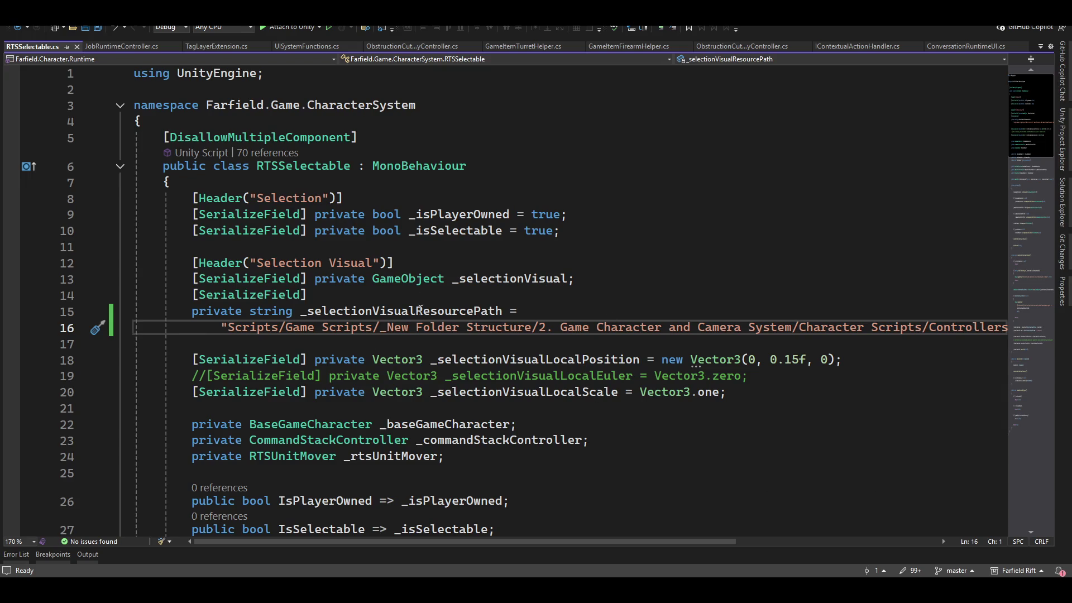
- Step through every _selectionVisualResourcePath match in RTSSelectable.cs, including lines 63 and 69, then return to Unity
{"action": "double_click", "coordinate": [420, 310]}
{"action": "scroll", "coordinate": [471, 339], "scroll_direction": "down", "scroll_amount": 1}
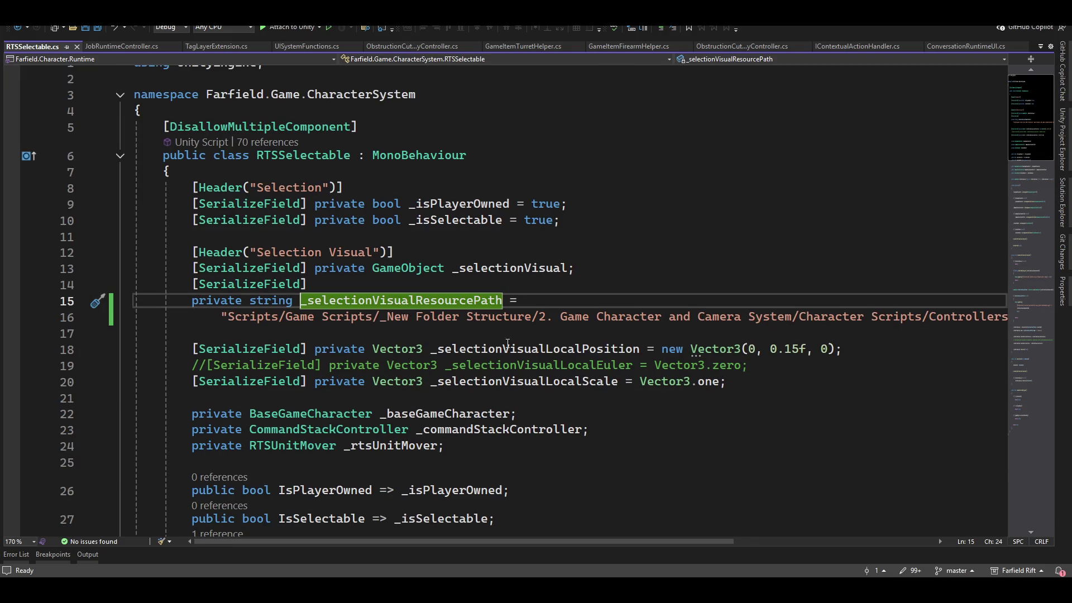
{"action": "key", "text": "ctrl+f"}
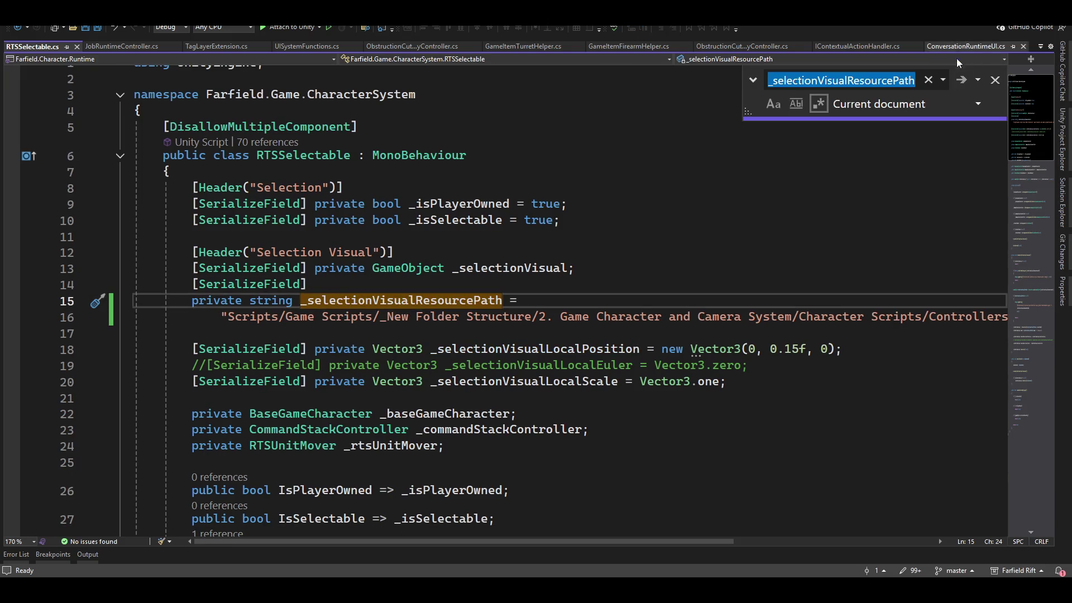
{"action": "left_click", "coordinate": [963, 80]}
{"action": "left_click", "coordinate": [964, 80]}
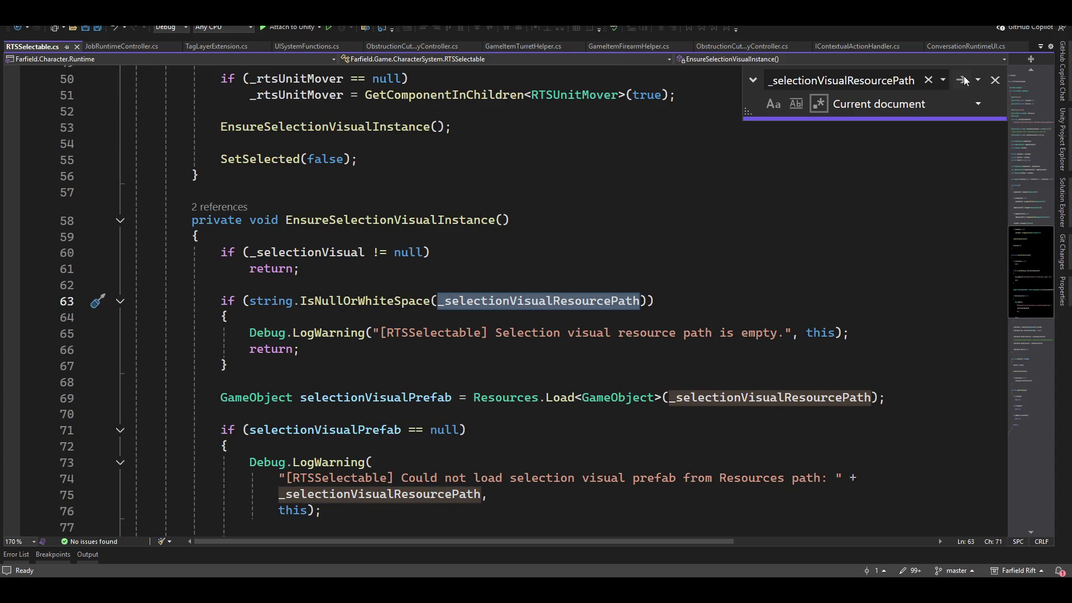
{"action": "left_click", "coordinate": [964, 80]}
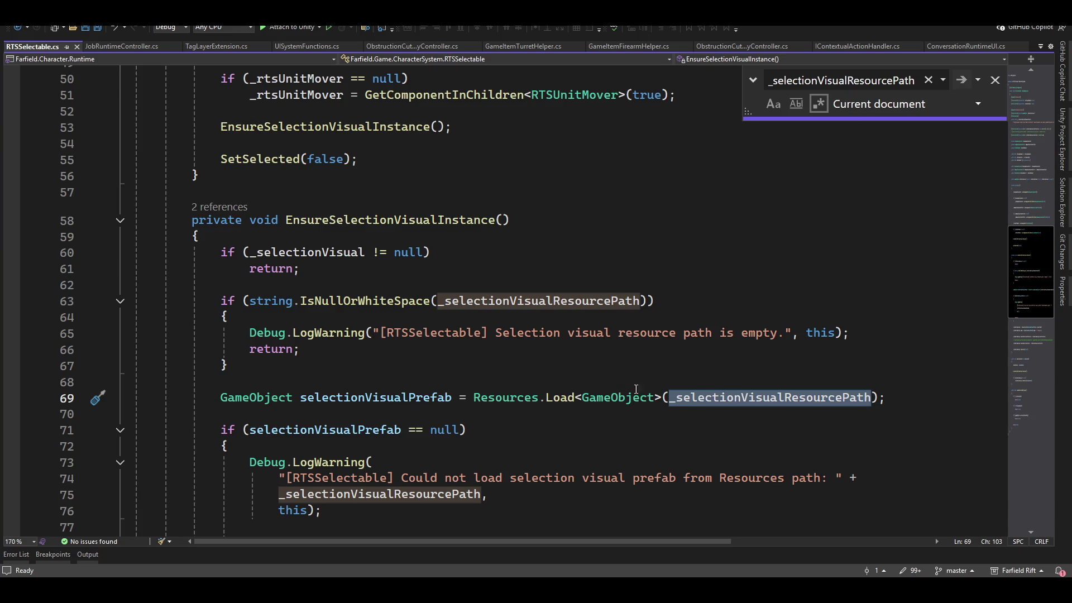
{"action": "scroll", "coordinate": [753, 438], "scroll_direction": "down", "scroll_amount": 4}
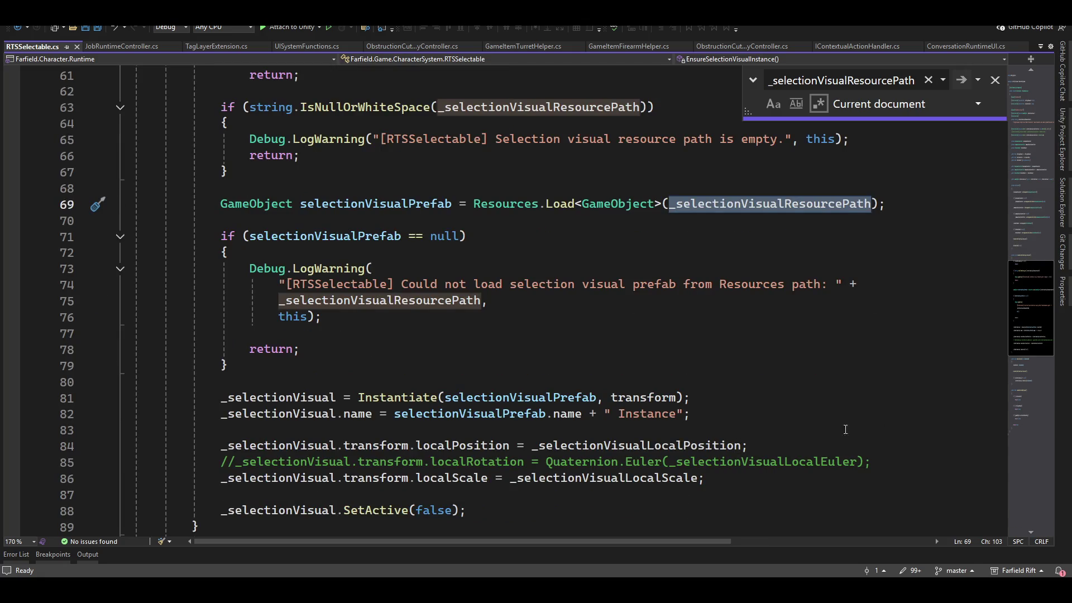
{"action": "scroll", "coordinate": [782, 451], "scroll_direction": "down", "scroll_amount": 4}
{"action": "scroll", "coordinate": [742, 447], "scroll_direction": "up", "scroll_amount": 8}
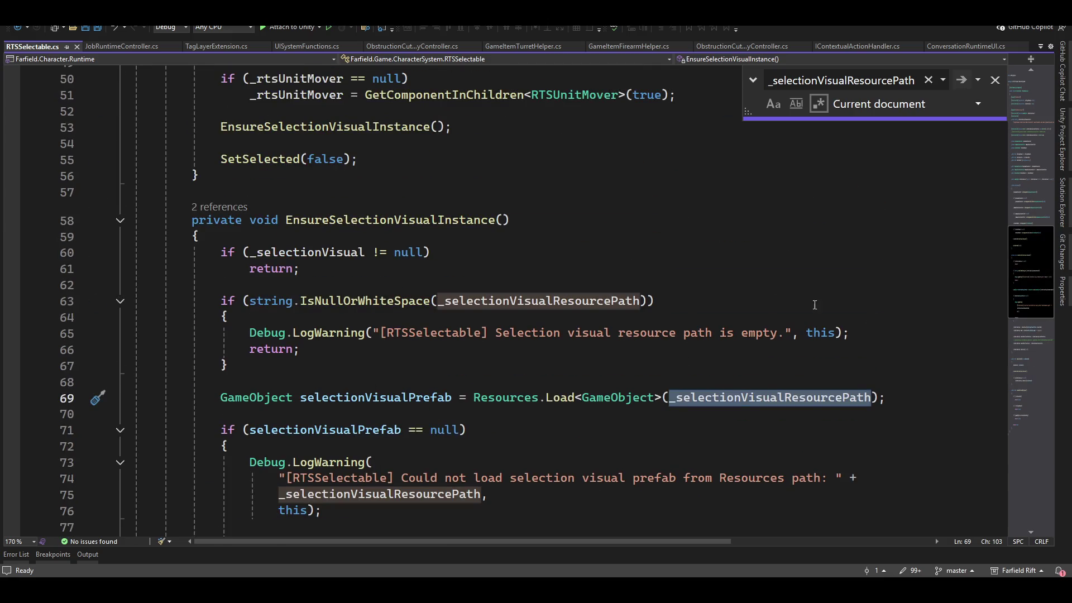
{"action": "scroll", "coordinate": [847, 313], "scroll_direction": "up", "scroll_amount": 6}
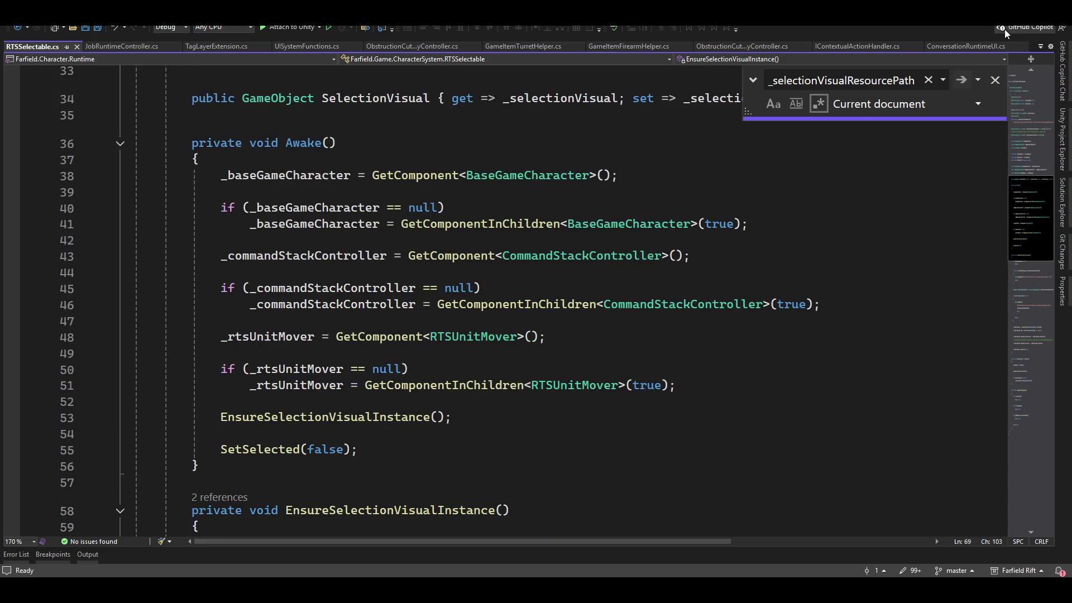
{"action": "key", "text": "alt+Tab"}
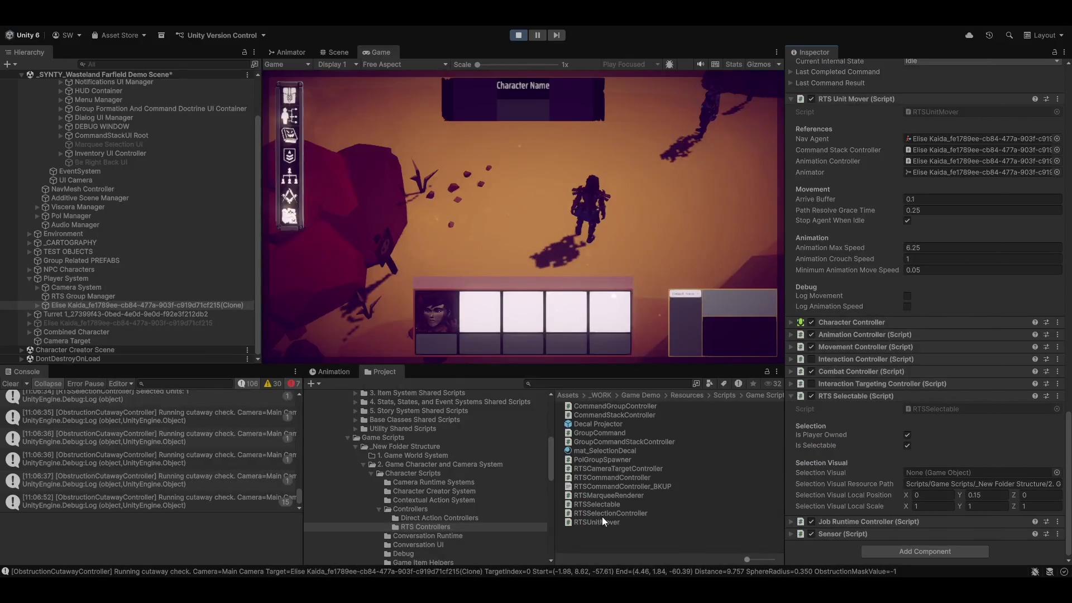
- Copy the Decal Projector's asset path and paste it over the old path string on line 16
{"action": "left_click", "coordinate": [583, 423]}
{"action": "right_click", "coordinate": [584, 424]}
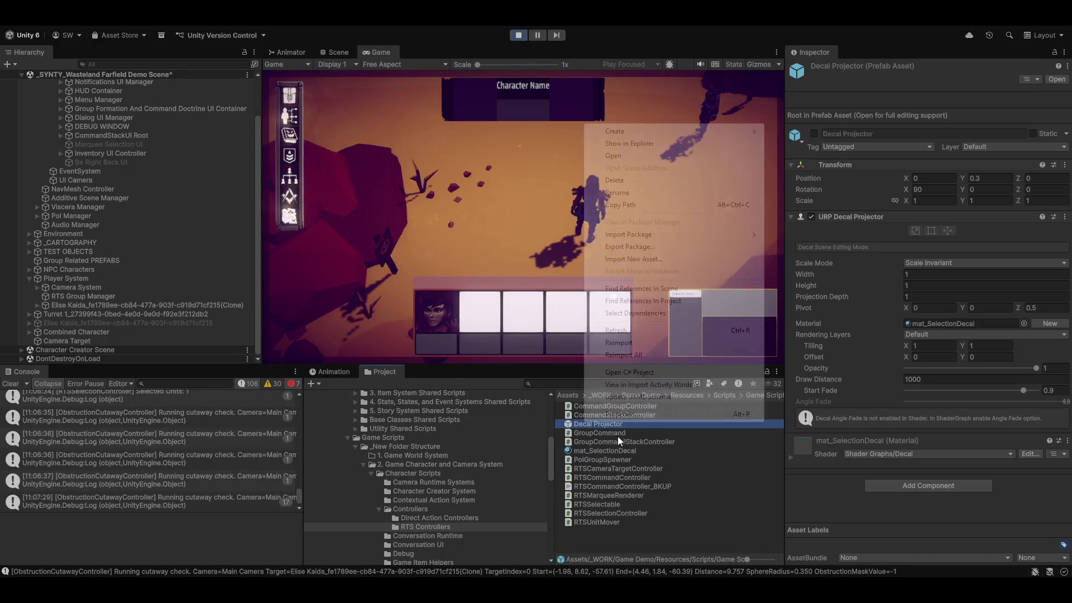
{"action": "left_click", "coordinate": [630, 204]}
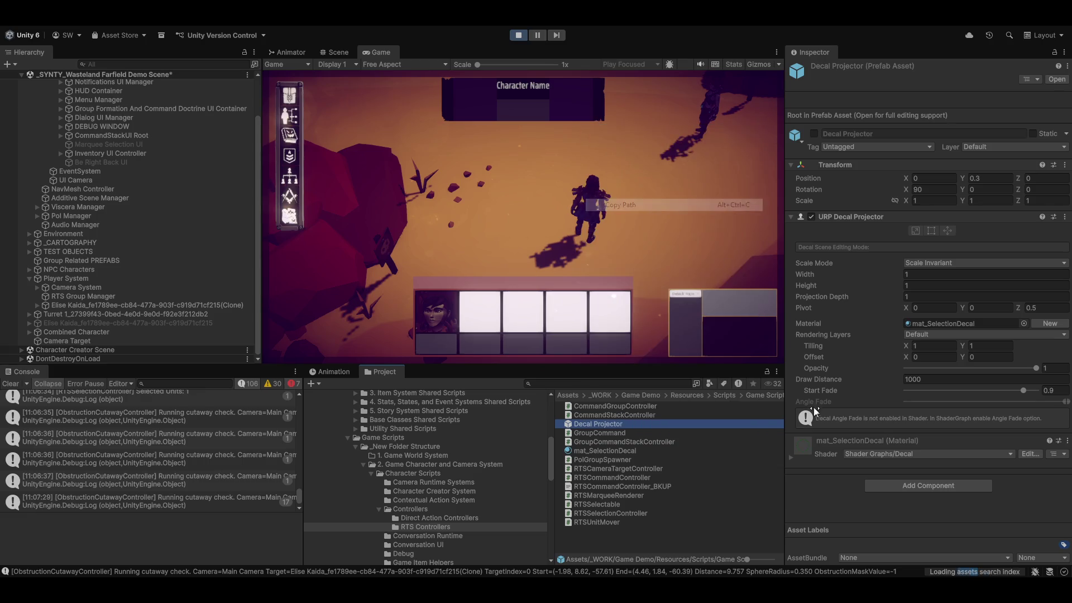
{"action": "key", "text": "alt+Tab"}
{"action": "scroll", "coordinate": [385, 450], "scroll_direction": "up", "scroll_amount": 9}
{"action": "scroll", "coordinate": [386, 450], "scroll_direction": "up", "scroll_amount": 2}
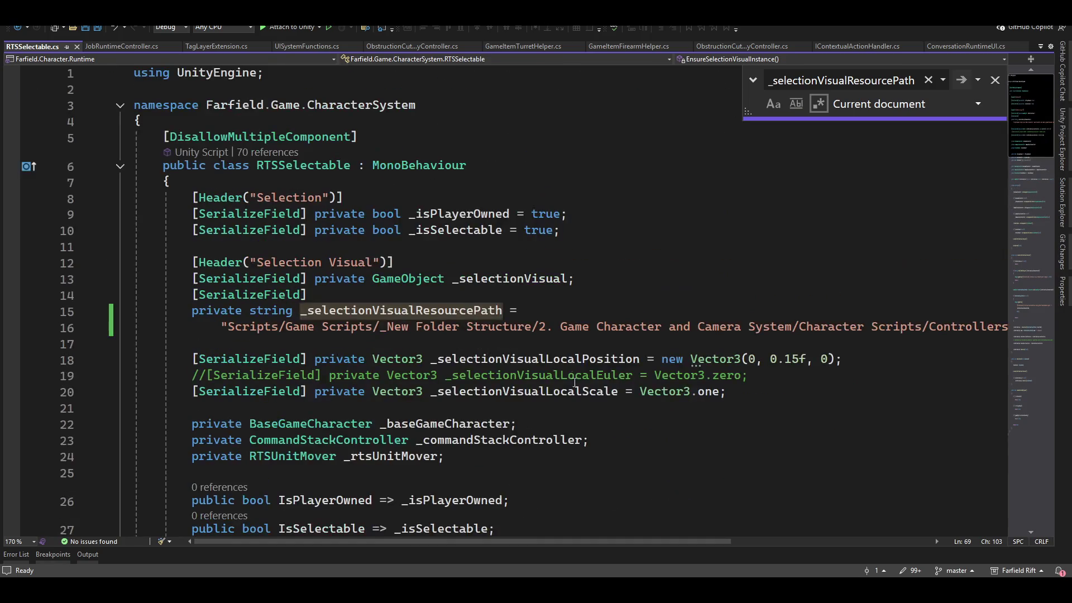
{"action": "left_click", "coordinate": [429, 322]}
{"action": "key", "text": "Home"}
{"action": "key", "text": "Right"}
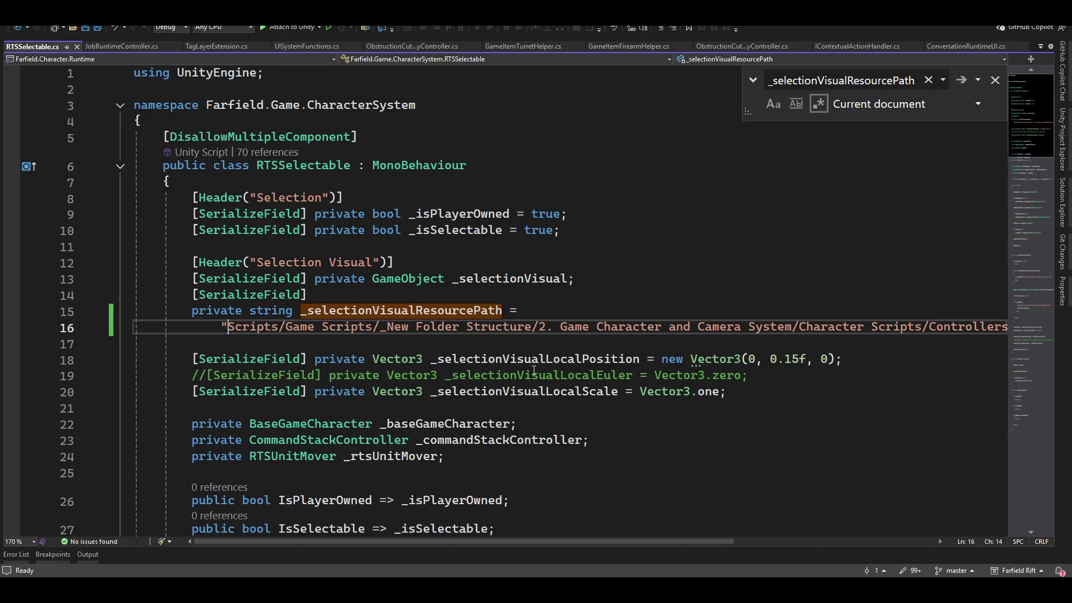
{"action": "key", "text": "shift+End"}
{"action": "key", "text": "shift+Left"}
{"action": "key", "text": "shift+Left"}
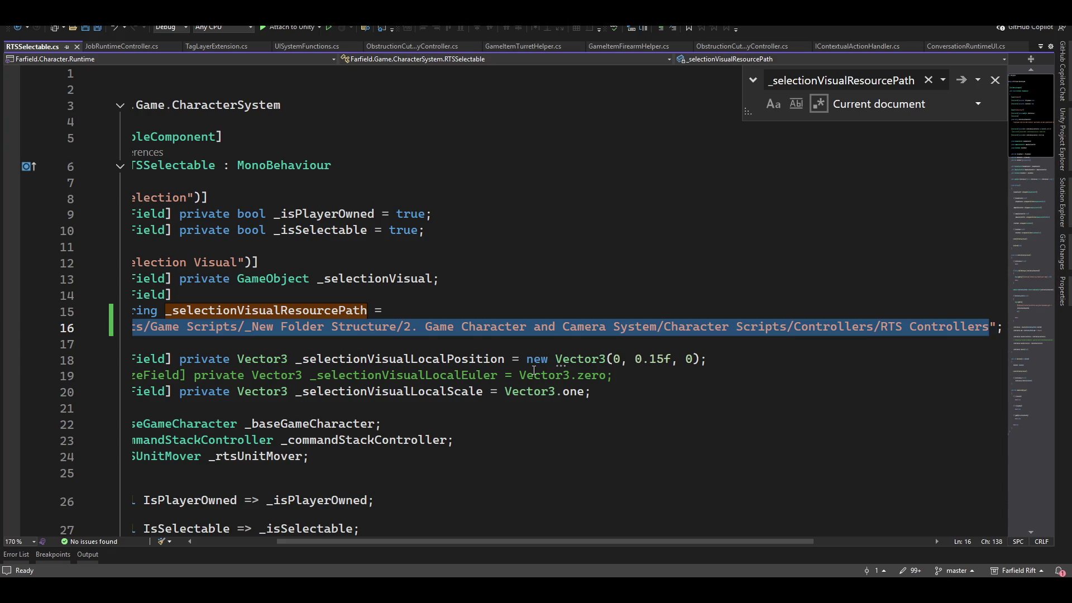
{"action": "key", "text": "ctrl+v"}
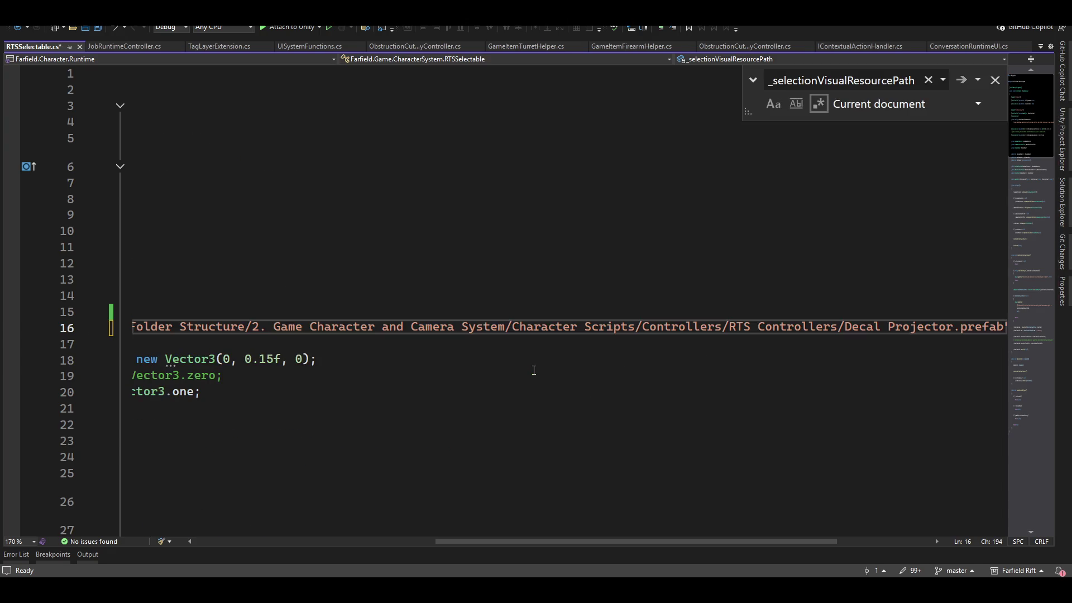
- Strip '.prefab' and the 'Assets/_WORK/Game Demo/Resources/' prefix from the path and save the script
{"action": "key", "text": "ctrl+shift+Left"}
{"action": "key", "text": "ctrl+shift+Left"}
{"action": "key", "text": "Delete"}
{"action": "key", "text": "ctrl+Left"}
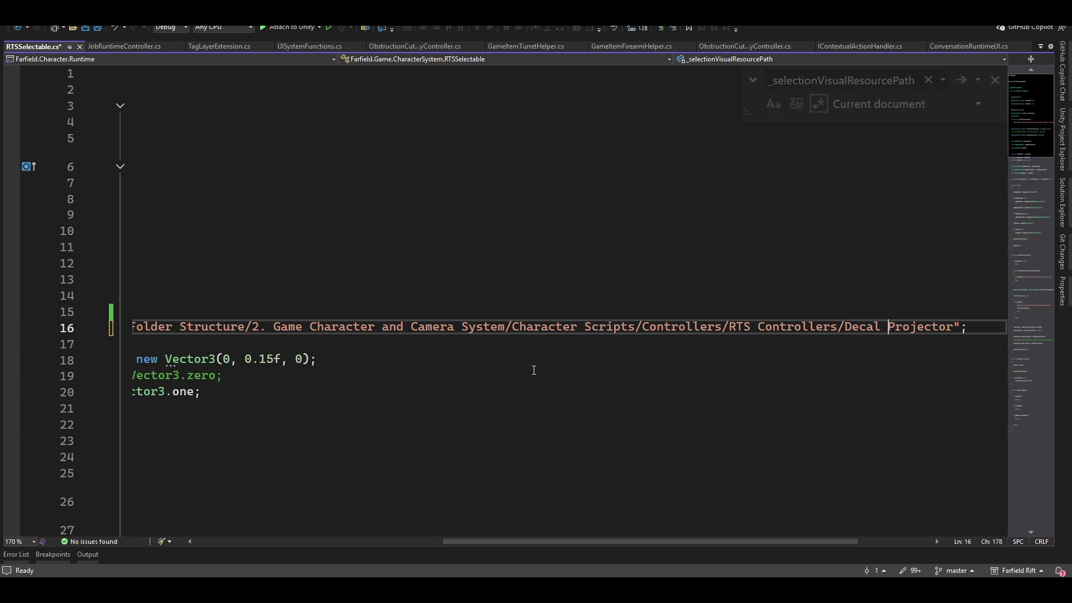
{"action": "key", "text": "ctrl+Left"}
{"action": "key", "text": "ctrl+Left"}
{"action": "key", "text": "ctrl+Left"}
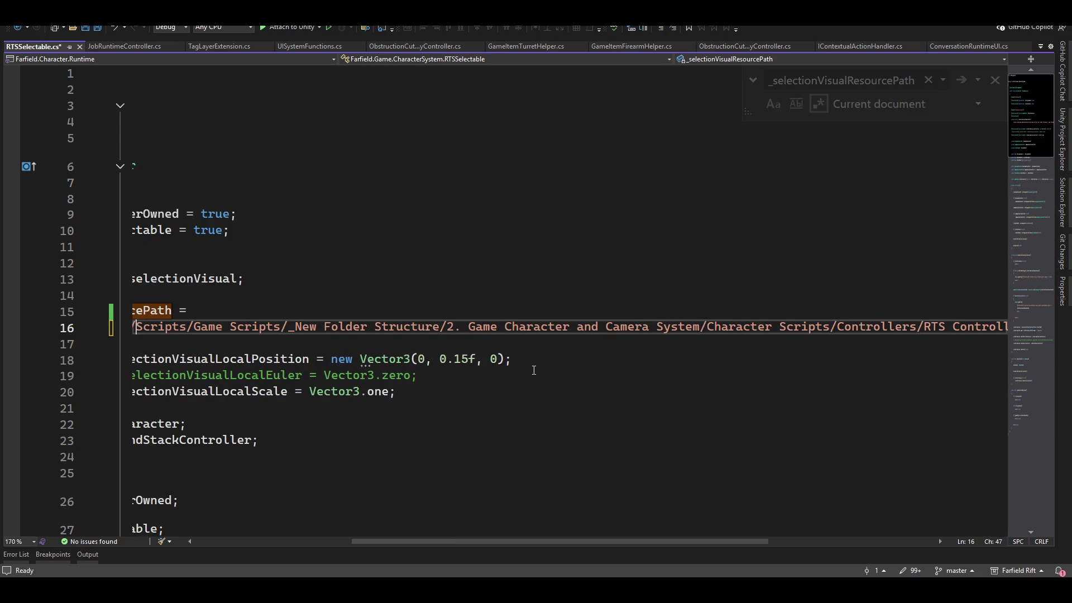
{"action": "key", "text": "ctrl+shift+Left"}
{"action": "key", "text": "ctrl+shift+Left"}
{"action": "key", "text": "ctrl+shift+Left"}
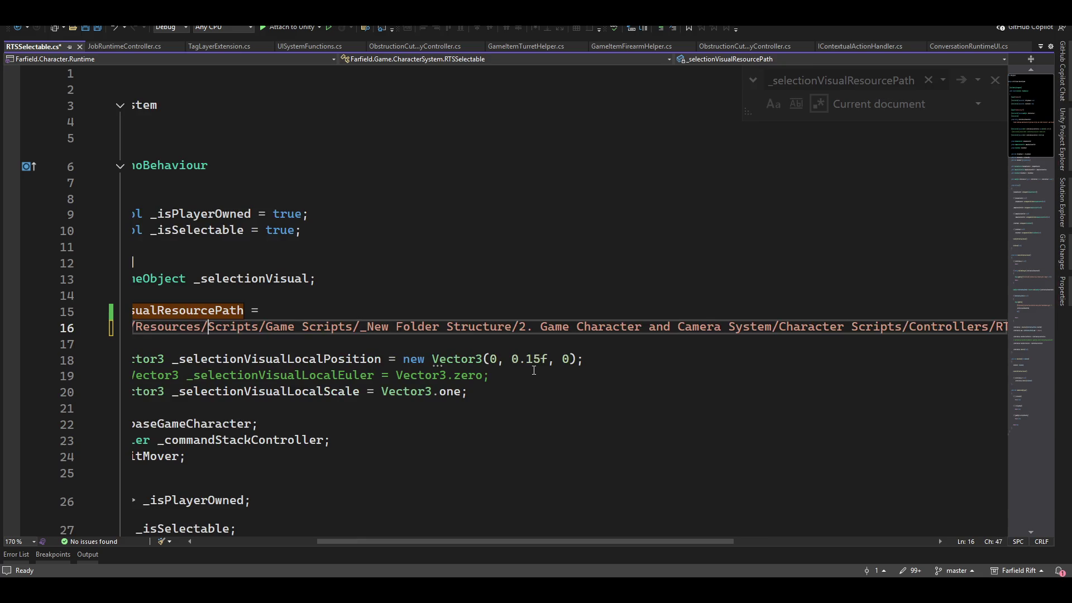
{"action": "key", "text": "ctrl+shift+Left"}
{"action": "key", "text": "ctrl+shift+Left"}
{"action": "key", "text": "ctrl+shift+Left"}
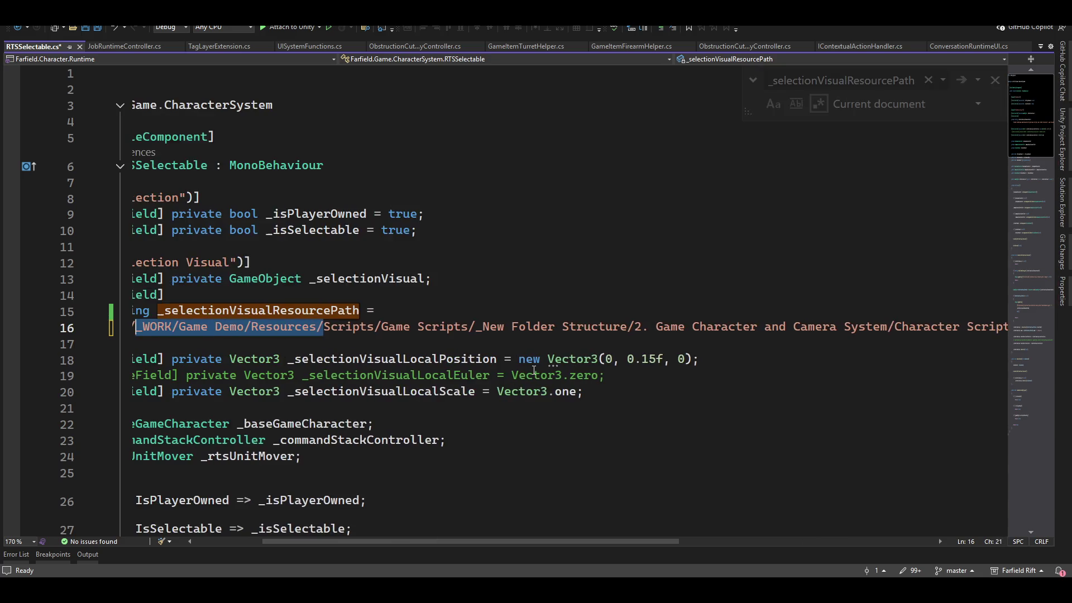
{"action": "key", "text": "ctrl+shift+Right"}
{"action": "key", "text": "shift+Right"}
{"action": "key", "text": "Delete"}
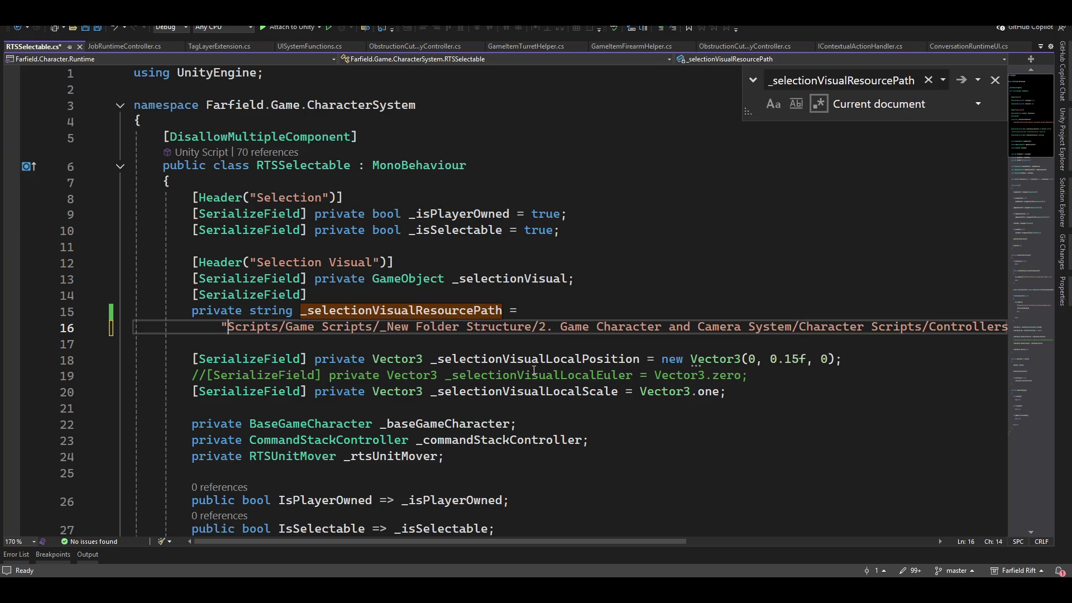
{"action": "key", "text": "End"}
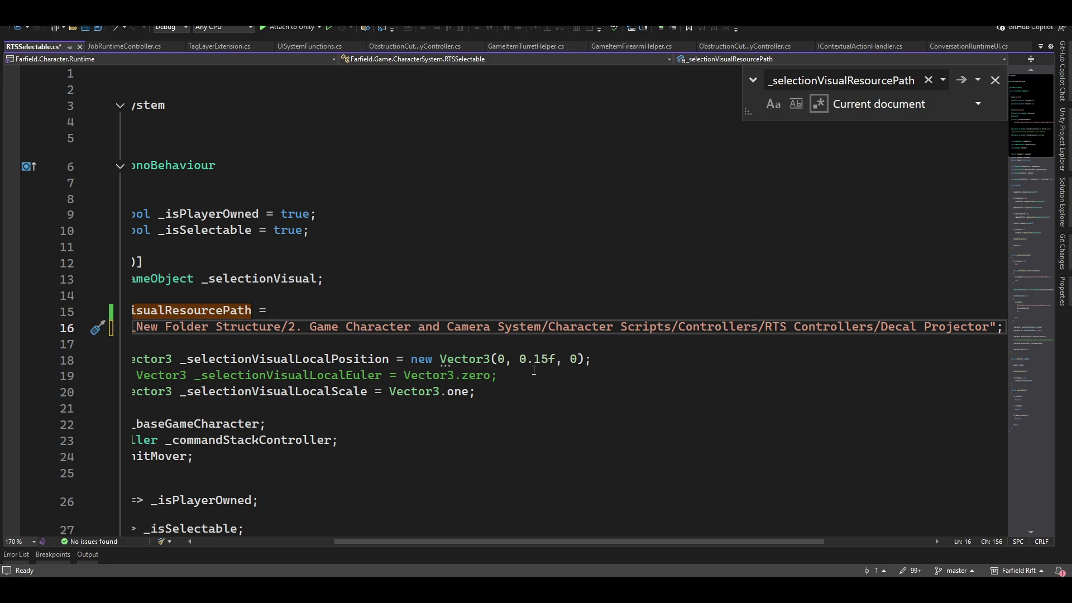
{"action": "key", "text": "Home"}
{"action": "key", "text": "ctrl+s"}
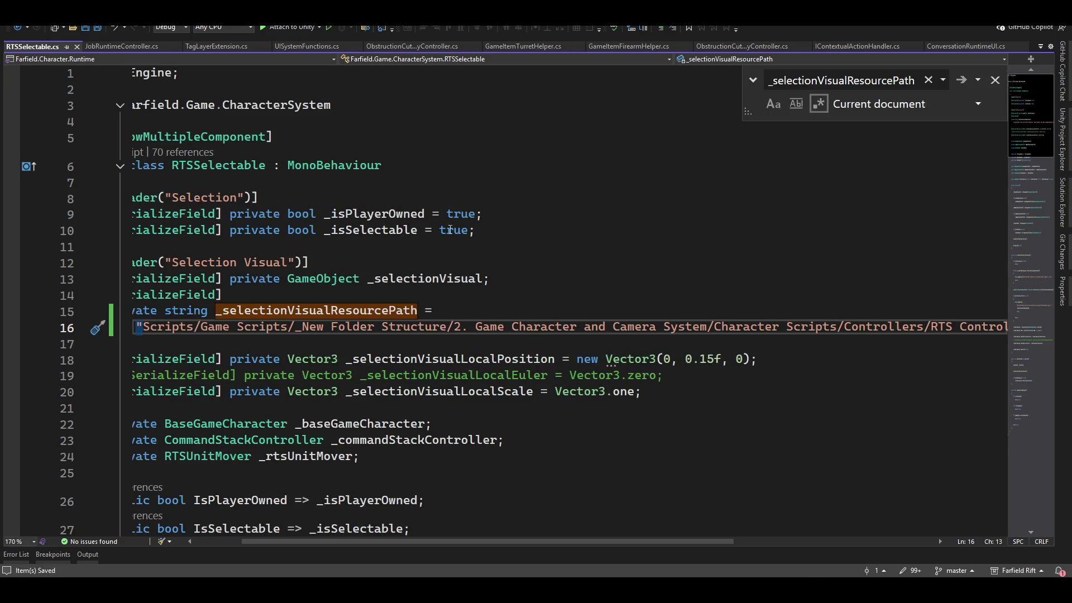
{"action": "key", "text": "alt+Tab"}
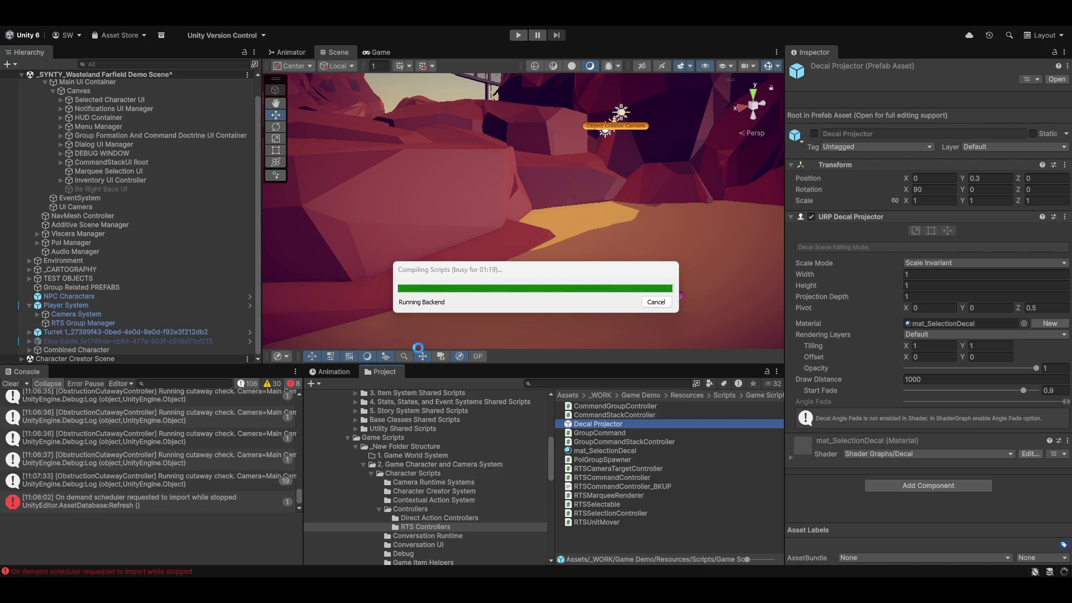
- Wait for Unity to finish recompiling the edited scripts, then clear the old console errors
{"action": "mouse_move", "coordinate": [670, 565]}
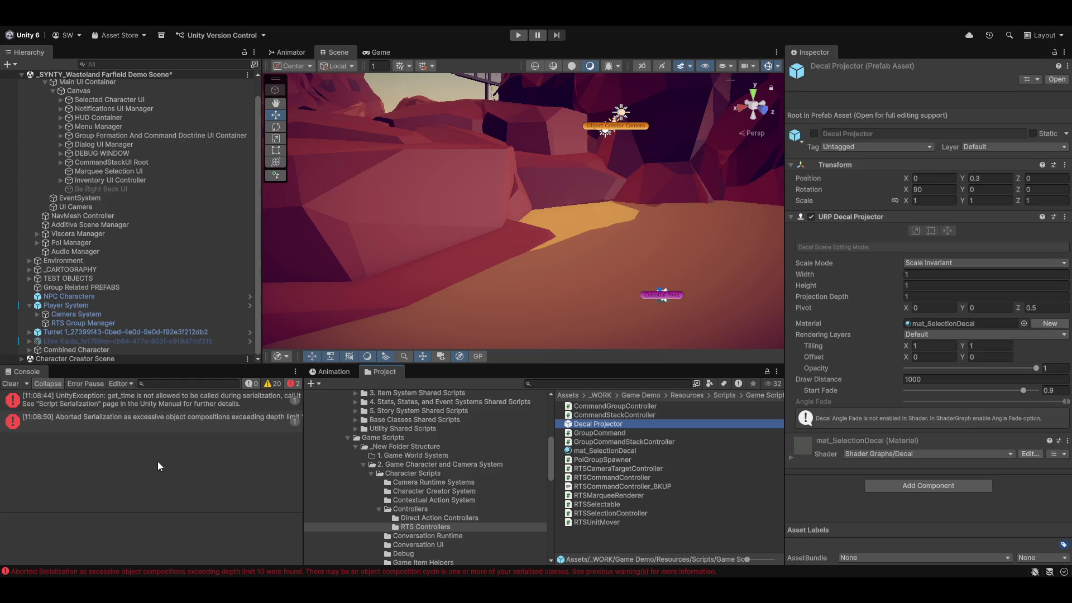
{"action": "left_click", "coordinate": [11, 384]}
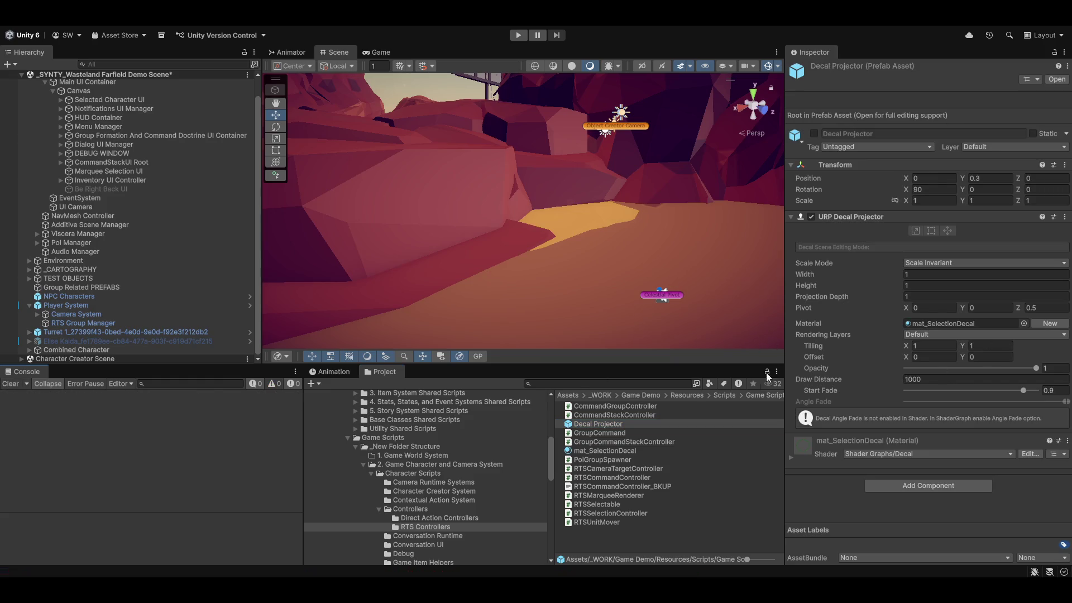
- Start the wasteland scene in play mode again from the toolbar Play button
{"action": "left_click", "coordinate": [516, 36]}
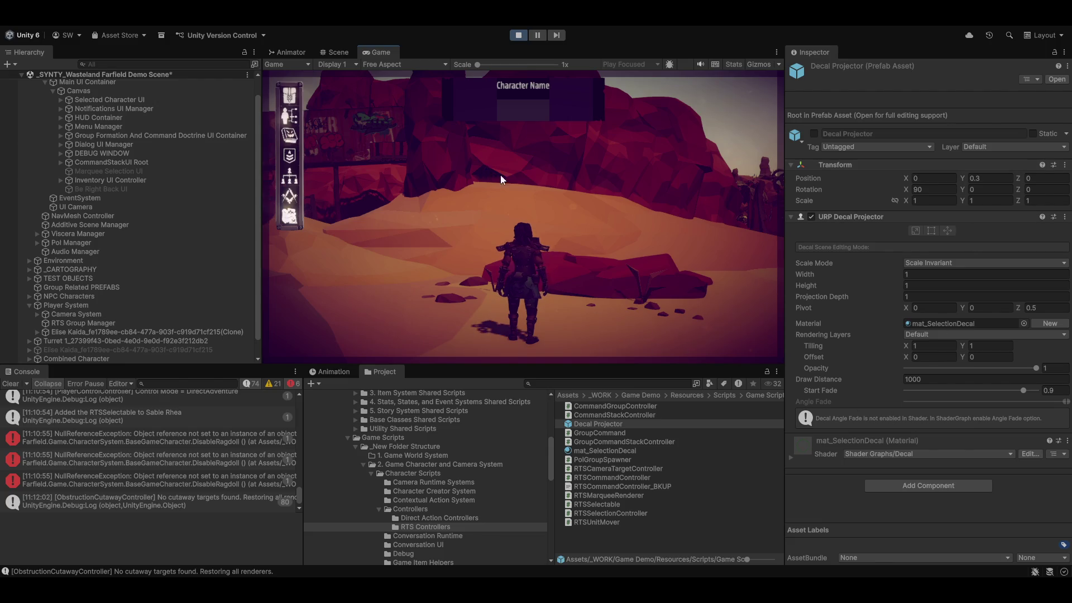
- Switch the game into RTS command mode, box-select both characters and issue move orders
{"action": "left_click_drag", "start_coordinate": [498, 173], "coordinate": [764, 384]}
{"action": "key", "text": "Tab"}
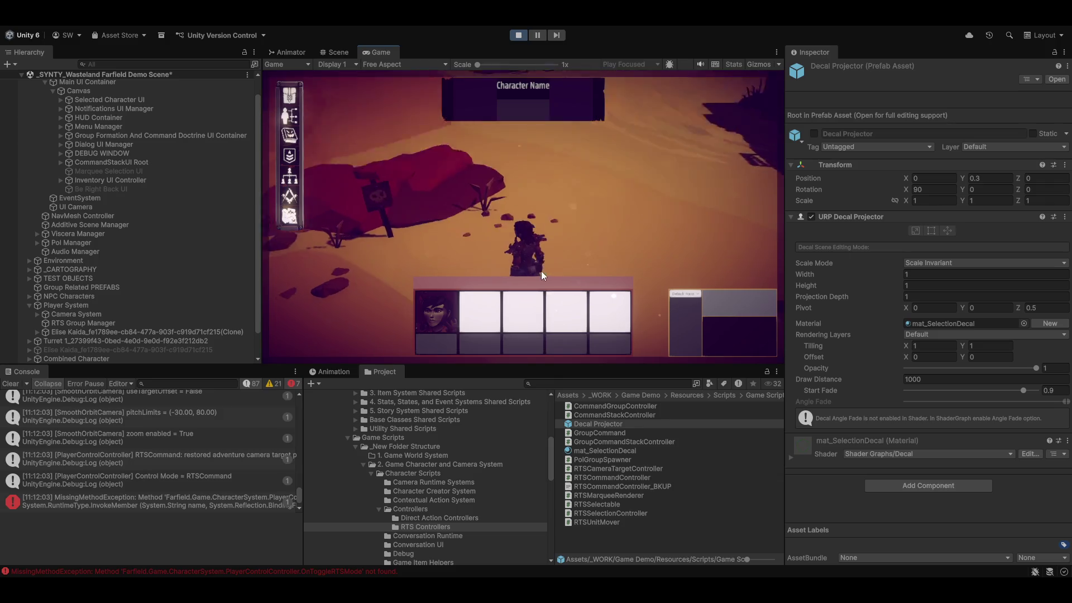
{"action": "left_click_drag", "start_coordinate": [475, 132], "coordinate": [735, 313]}
{"action": "right_click", "coordinate": [527, 190]}
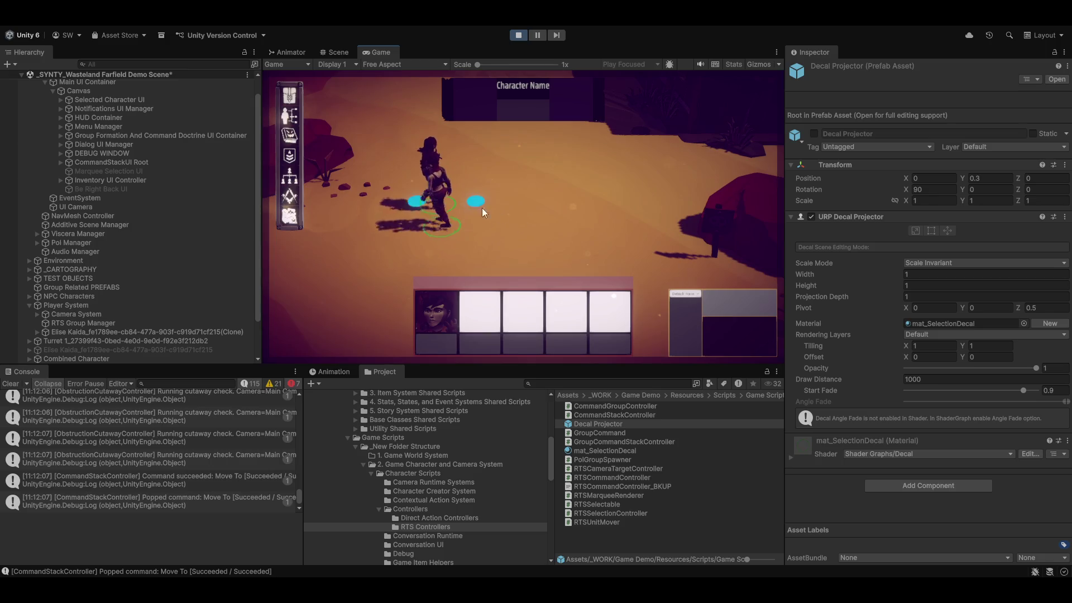
{"action": "right_click", "coordinate": [544, 198]}
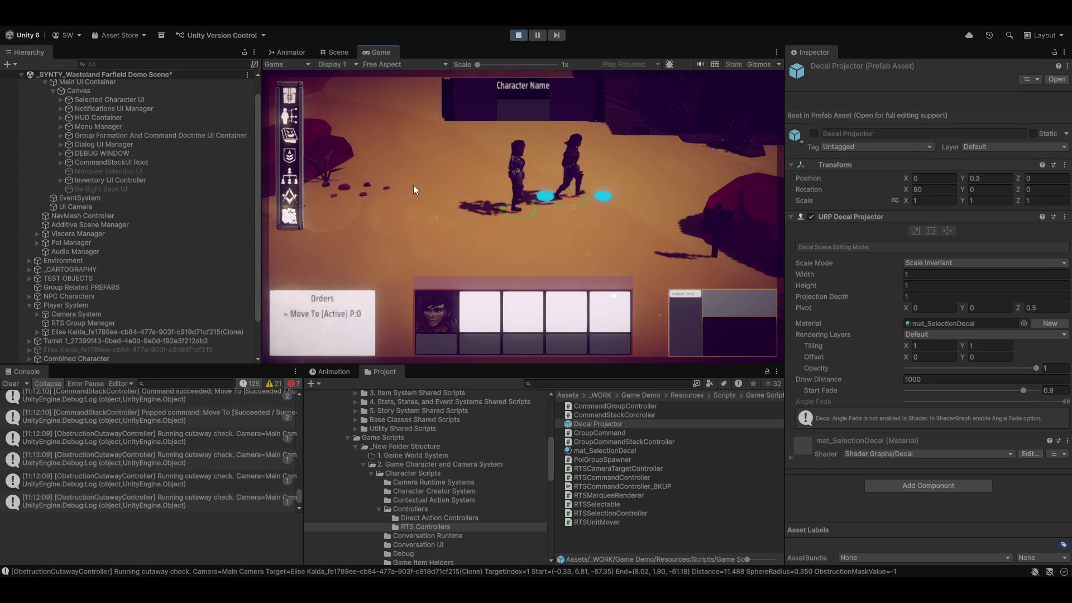
- Reselect both characters after clearing the selection and send them toward the building
{"action": "left_click", "coordinate": [505, 184]}
{"action": "left_click", "coordinate": [571, 166]}
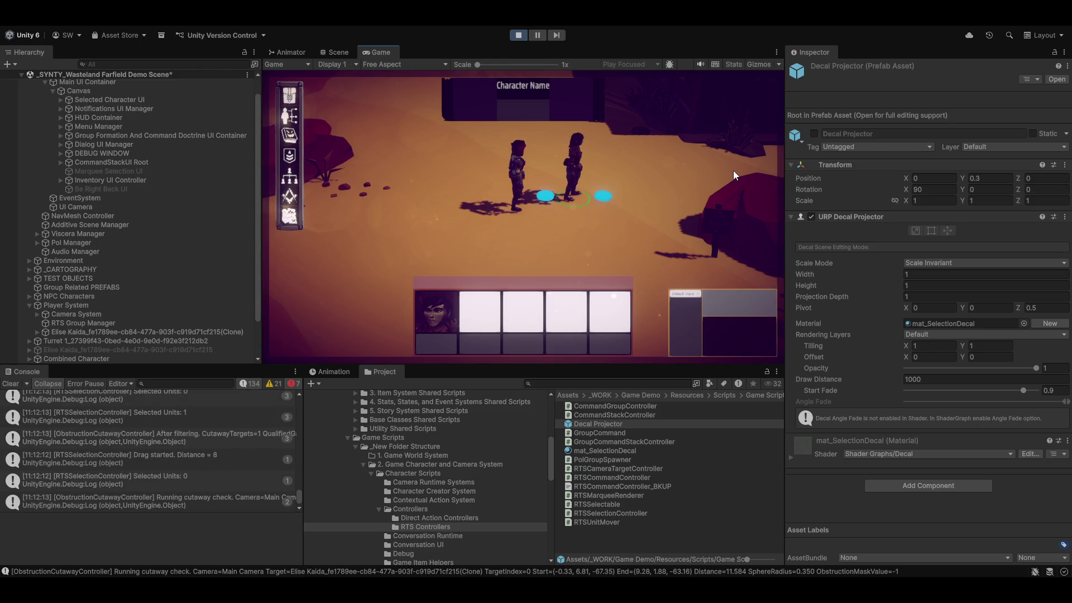
{"action": "left_click", "coordinate": [479, 260]}
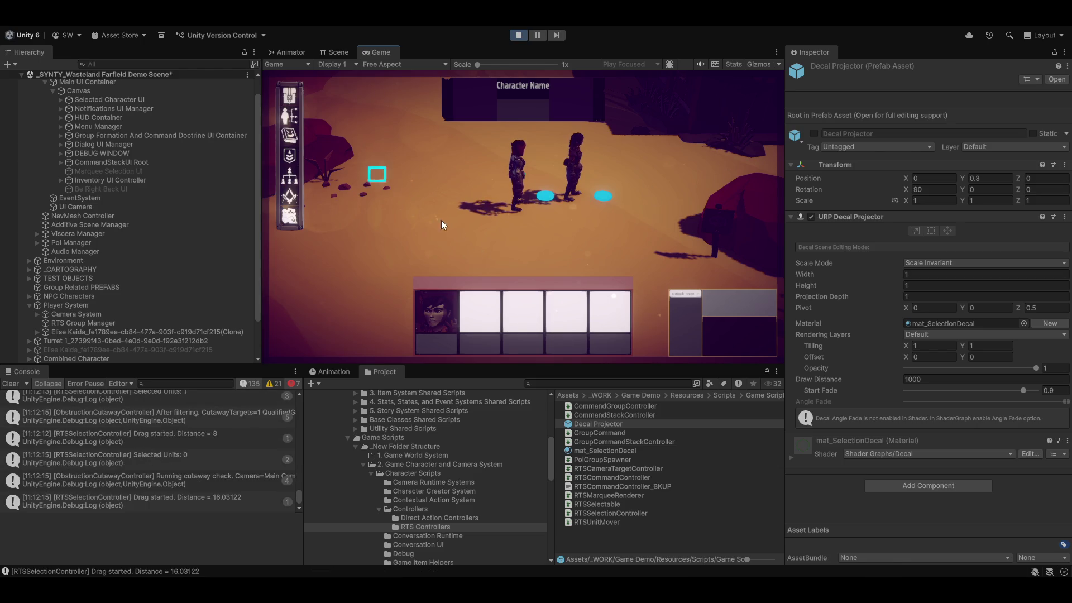
{"action": "left_click", "coordinate": [583, 182]}
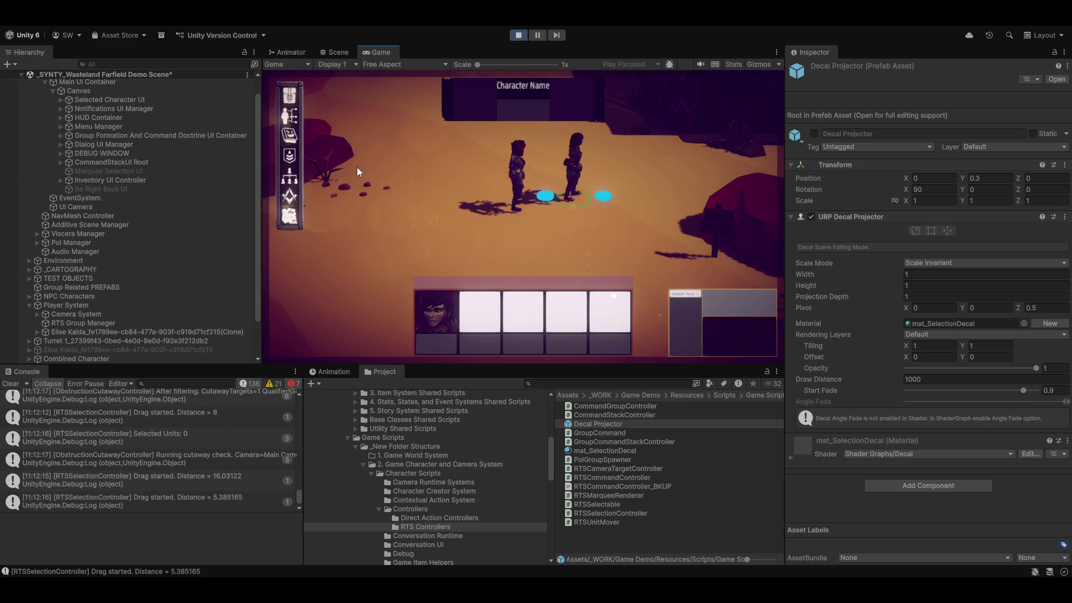
{"action": "left_click_drag", "start_coordinate": [356, 166], "coordinate": [361, 170]}
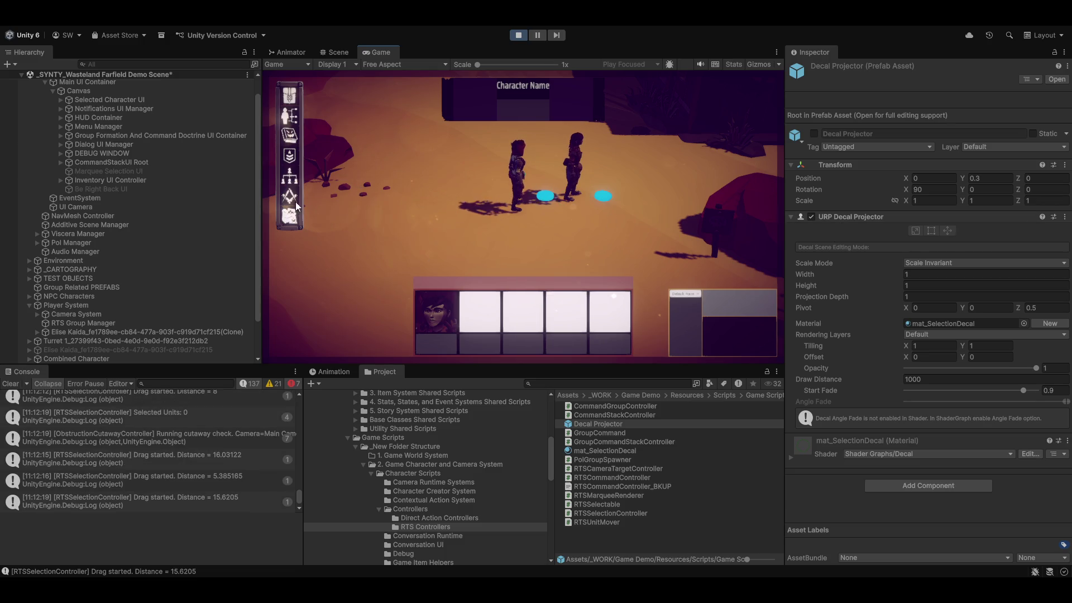
{"action": "left_click_drag", "start_coordinate": [546, 151], "coordinate": [428, 236]}
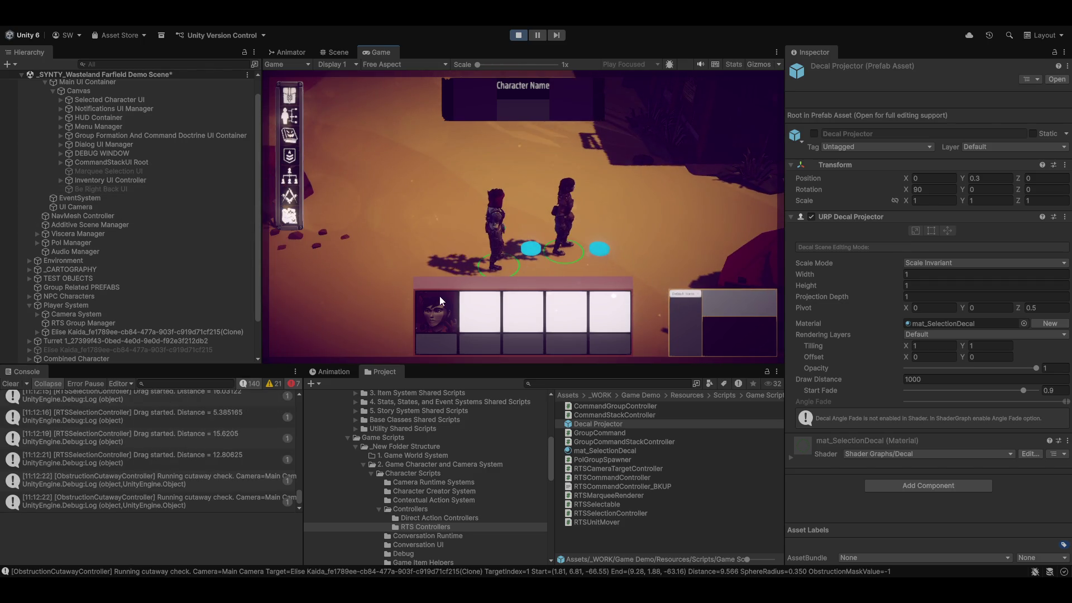
{"action": "right_click", "coordinate": [614, 147]}
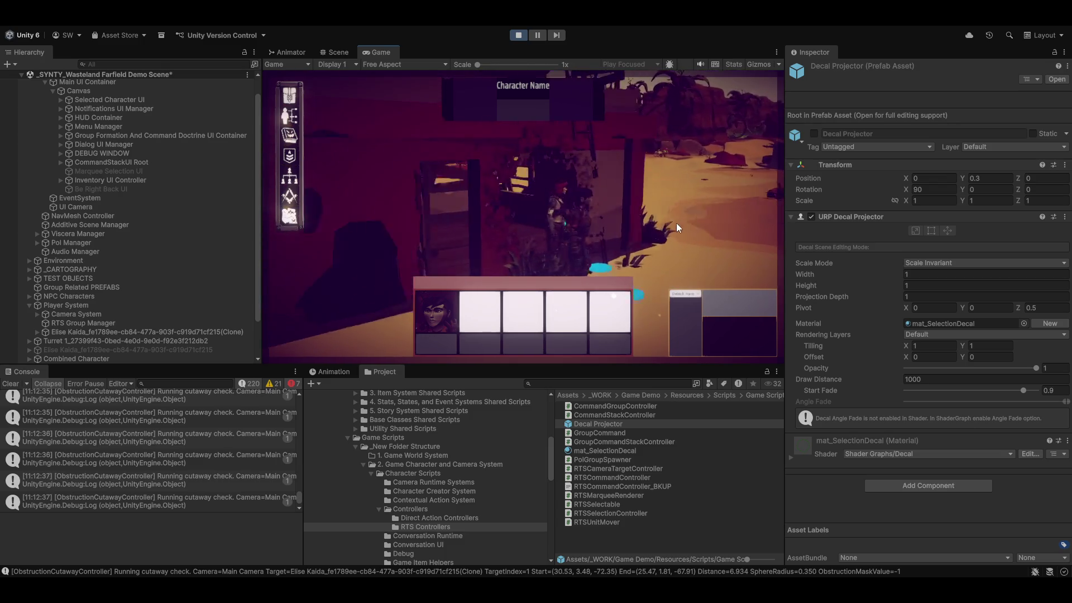
- Check the Humanoid/Human archetype preview, rotating it to face front, and collapse the Layers / Tags section
{"action": "left_click", "coordinate": [335, 12]}
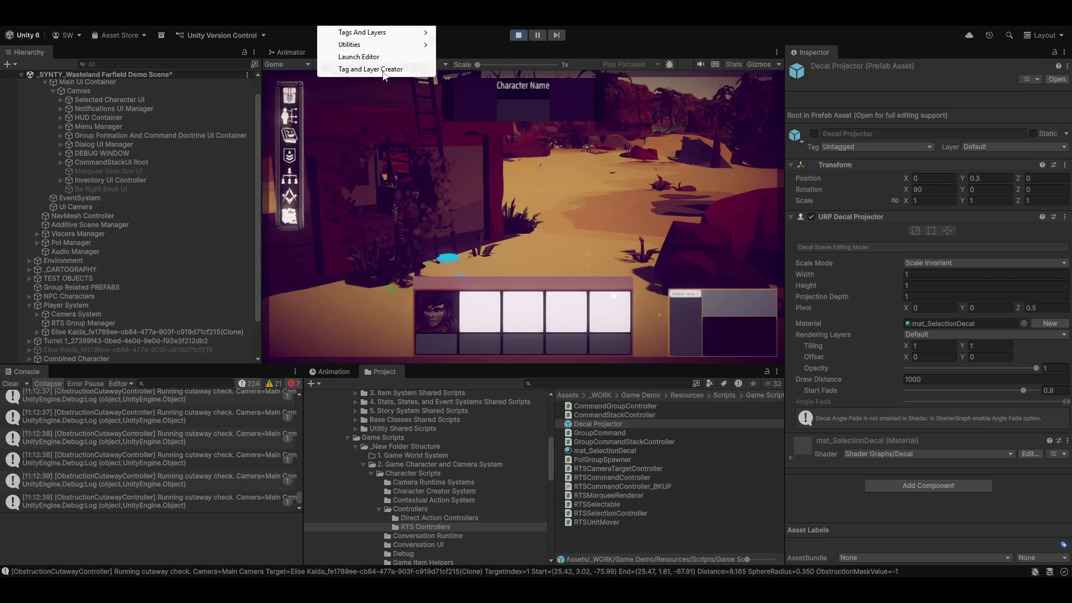
{"action": "left_click", "coordinate": [379, 58]}
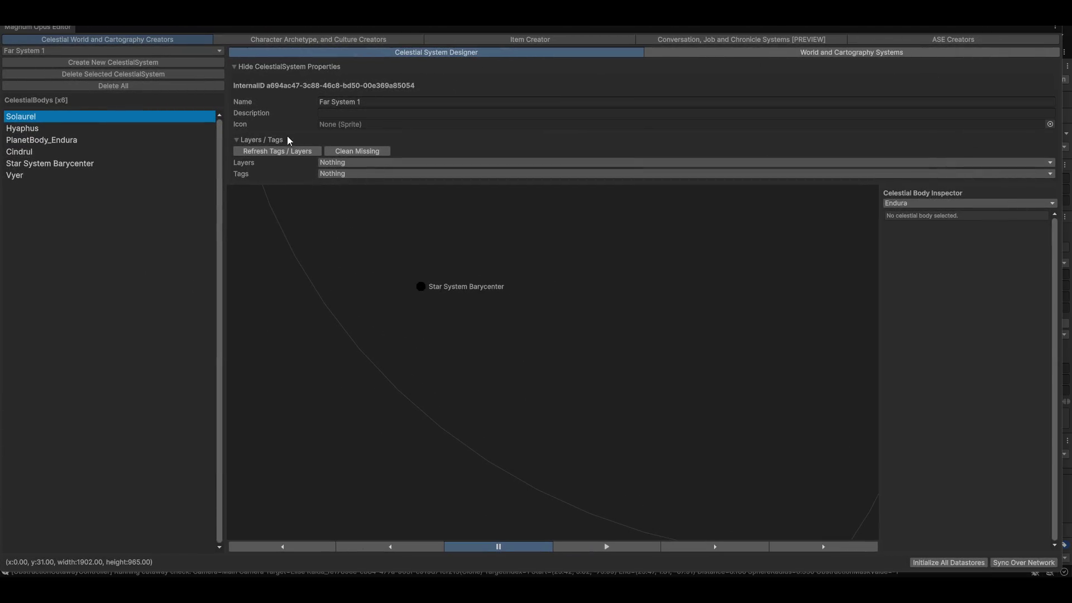
{"action": "left_click", "coordinate": [288, 140]}
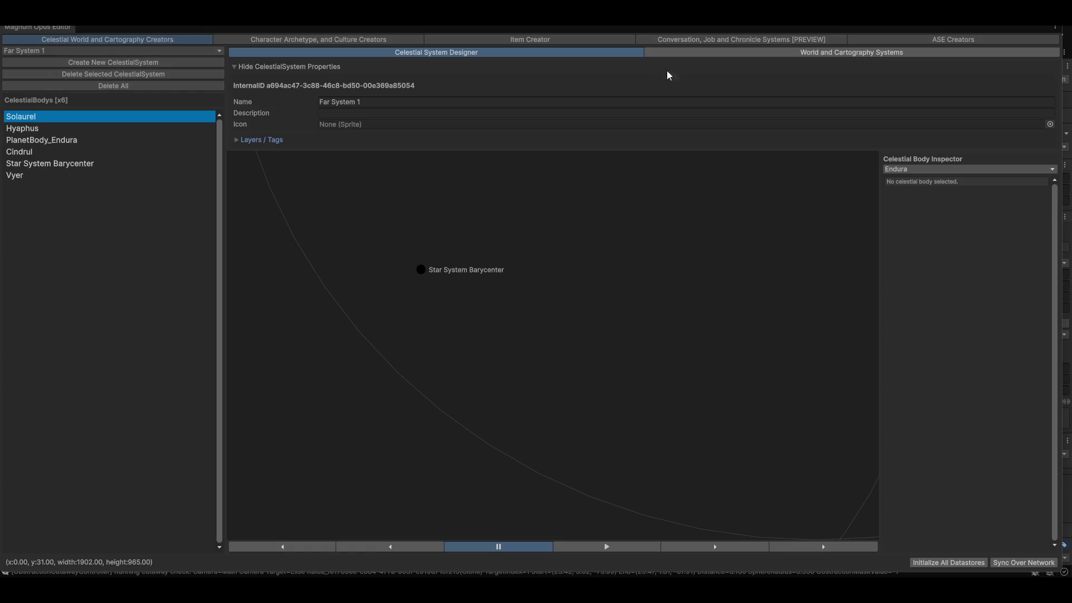
{"action": "left_click", "coordinate": [344, 41]}
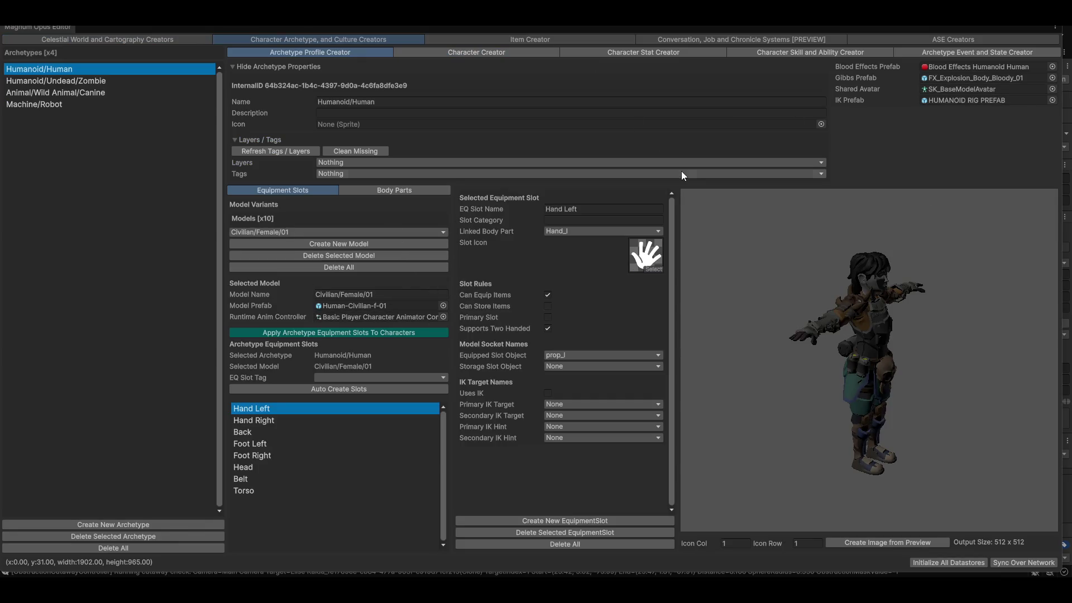
{"action": "left_click_drag", "start_coordinate": [874, 360], "coordinate": [928, 384]}
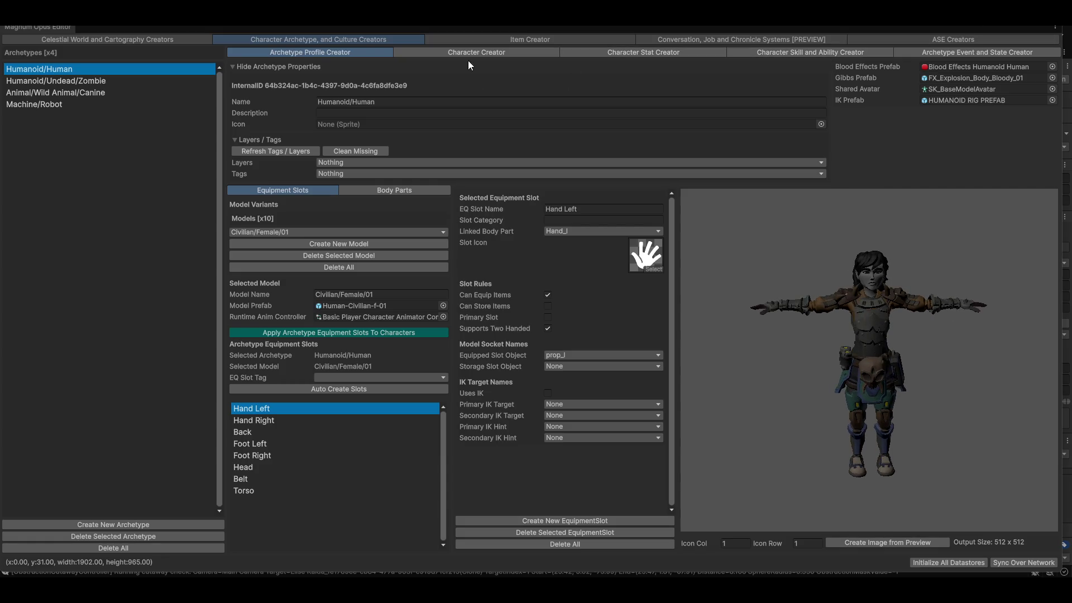
{"action": "left_click", "coordinate": [234, 139]}
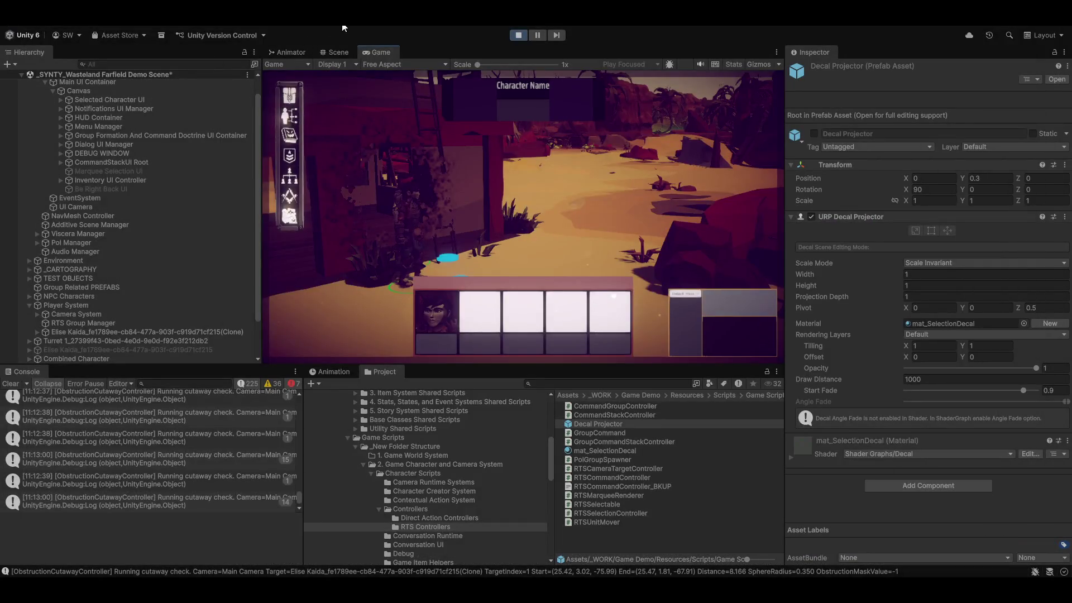
{"action": "left_click", "coordinate": [345, 22]}
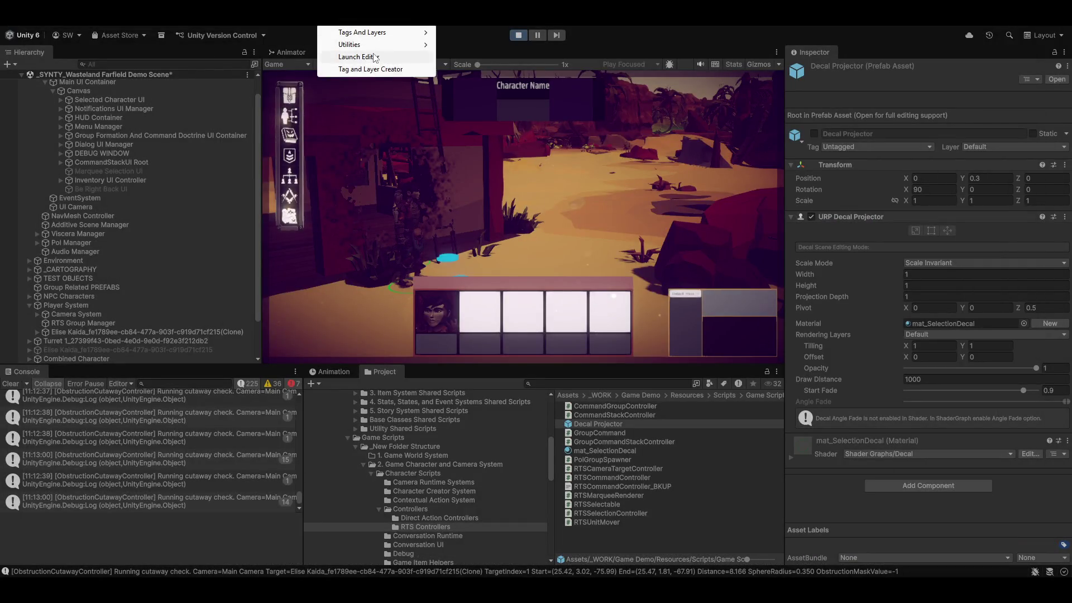
- Launch the Magnum Opus Editor's Cartography System and pan the Terrain Scene 0_0 map to a new area
{"action": "left_click", "coordinate": [374, 57]}
{"action": "left_click", "coordinate": [144, 39]}
{"action": "left_click", "coordinate": [855, 52]}
{"action": "scroll", "coordinate": [500, 354], "scroll_direction": "up", "scroll_amount": 5}
{"action": "mouse_move", "coordinate": [526, 335]}
{"action": "left_mouse_down"}
{"action": "mouse_move", "coordinate": [503, 488]}
{"action": "mouse_move", "coordinate": [494, 430]}
{"action": "mouse_move", "coordinate": [604, 370]}
{"action": "mouse_move", "coordinate": [535, 400]}
{"action": "mouse_move", "coordinate": [594, 490]}
{"action": "mouse_move", "coordinate": [636, 477]}
{"action": "mouse_move", "coordinate": [530, 443]}
{"action": "mouse_move", "coordinate": [582, 340]}
{"action": "left_mouse_up"}
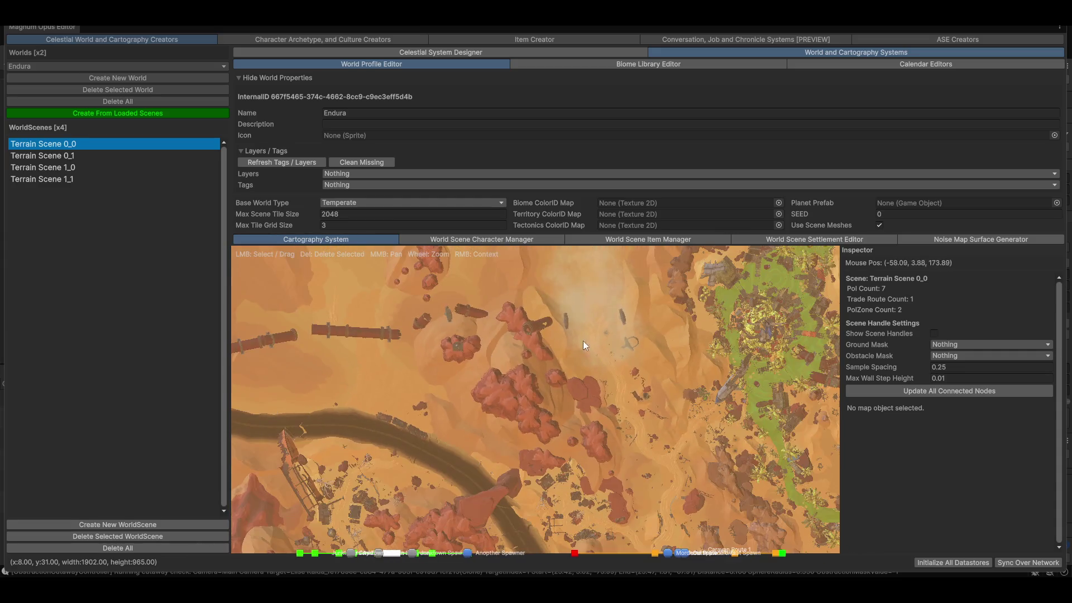
{"action": "scroll", "coordinate": [534, 420], "scroll_direction": "up", "scroll_amount": 5}
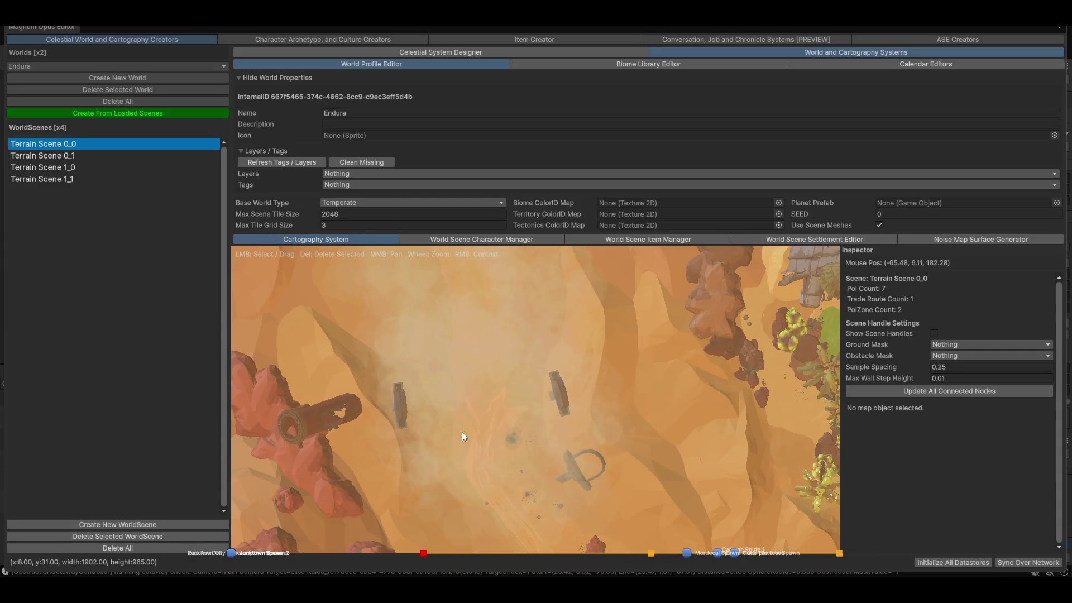
{"action": "left_click_drag", "start_coordinate": [434, 431], "coordinate": [337, 347]}
- Create a new PolZone_3 on the map and add three boundary nodes at its corners
{"action": "right_click", "coordinate": [394, 324]}
{"action": "mouse_move", "coordinate": [447, 384]}
{"action": "left_click", "coordinate": [547, 385]}
{"action": "right_click", "coordinate": [402, 454]}
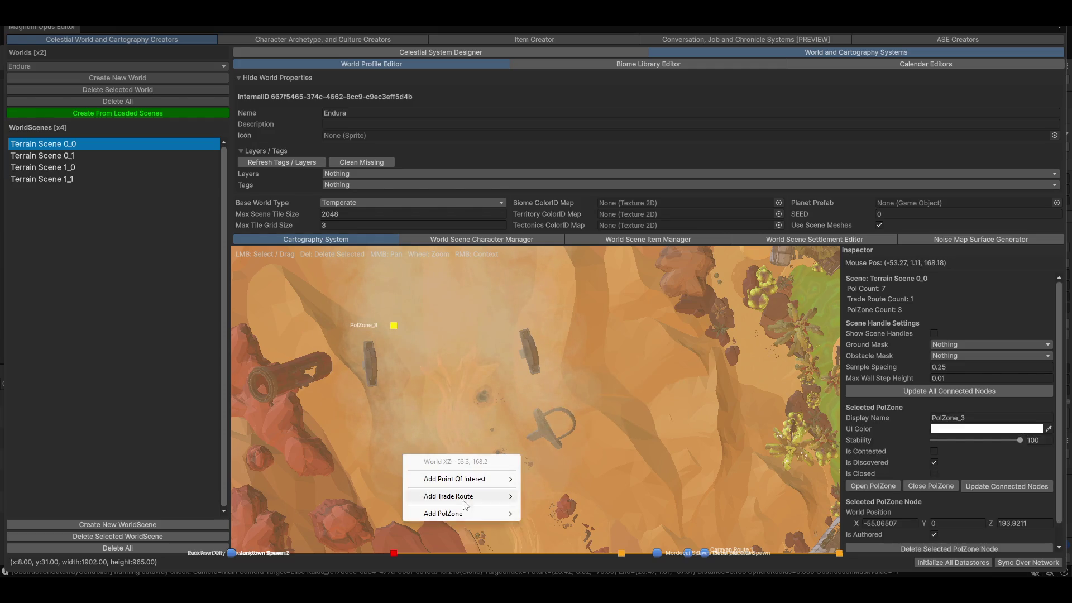
{"action": "mouse_move", "coordinate": [474, 514]}
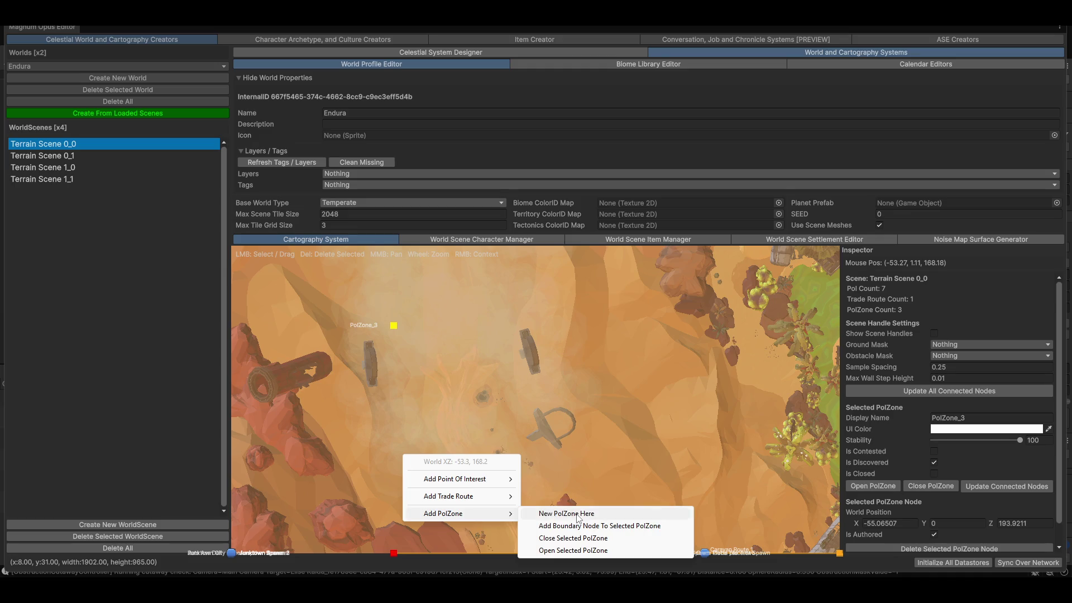
{"action": "left_click", "coordinate": [624, 526]}
{"action": "right_click", "coordinate": [550, 508]}
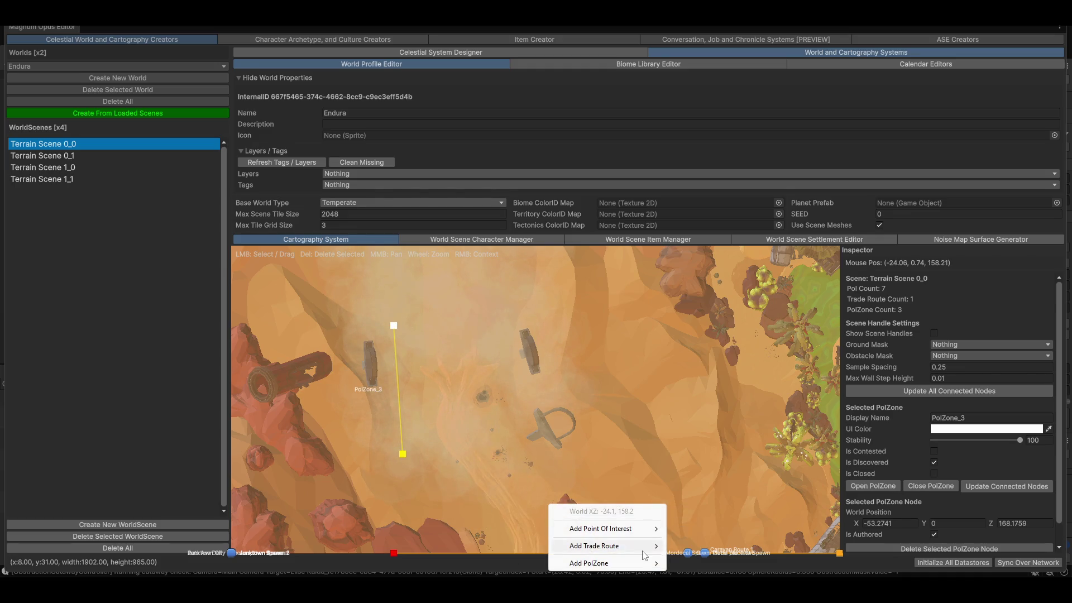
{"action": "mouse_move", "coordinate": [646, 563]}
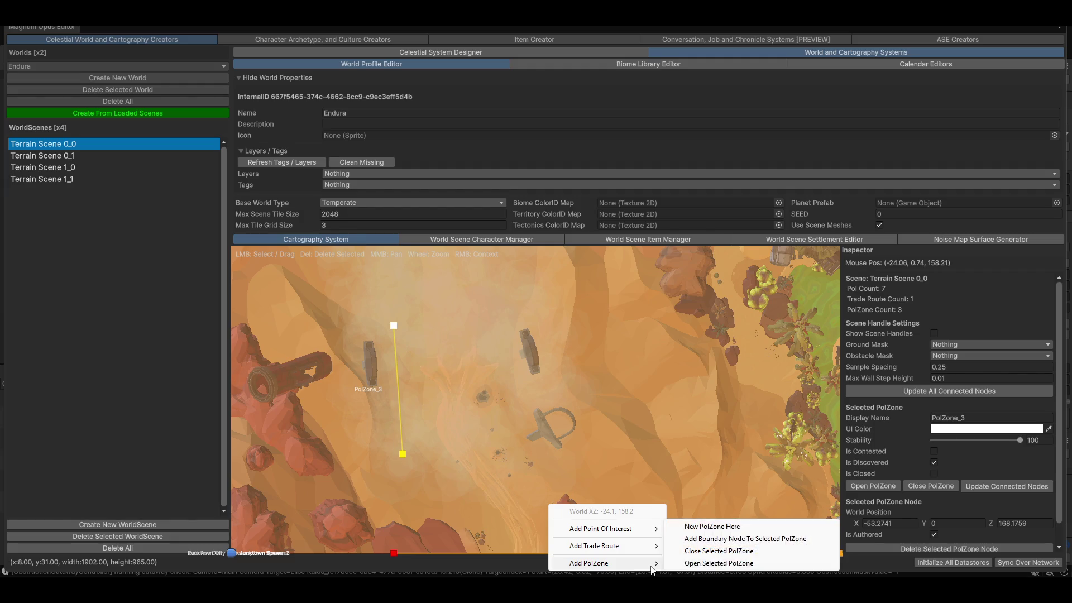
{"action": "left_click", "coordinate": [720, 537]}
{"action": "right_click", "coordinate": [605, 293]}
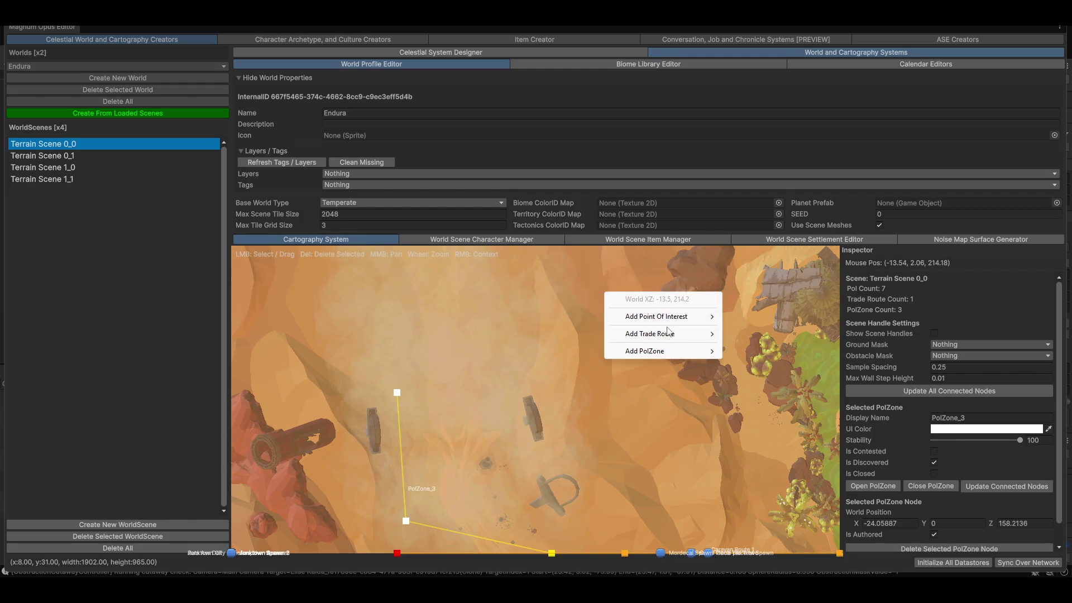
{"action": "mouse_move", "coordinate": [691, 355]}
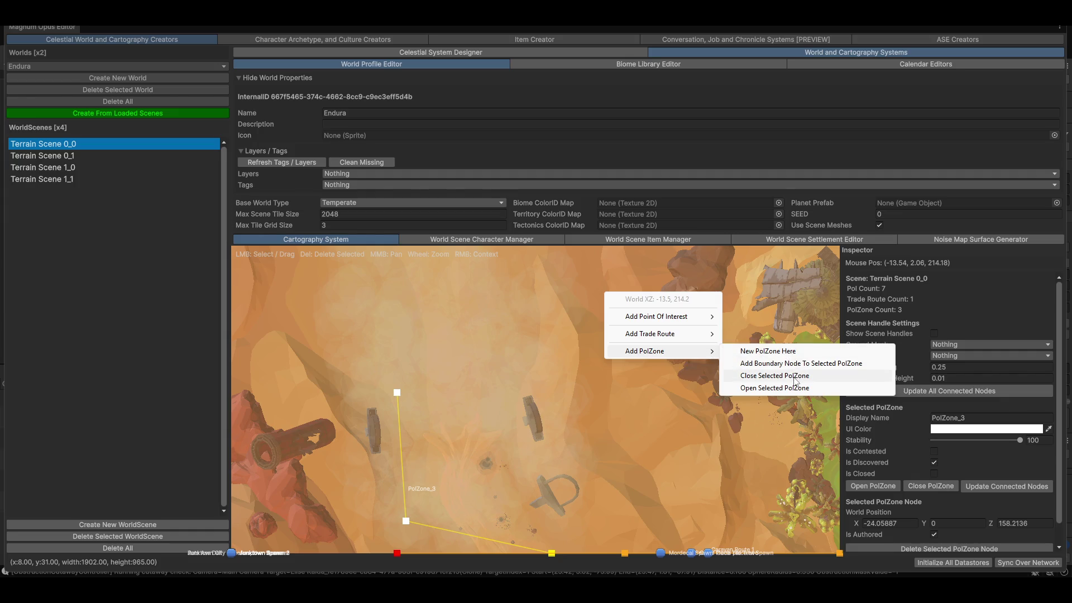
{"action": "left_click", "coordinate": [798, 363]}
- Close the PolZone_3 boundary into a shaded area and drag its nodes to reshape it
{"action": "right_click", "coordinate": [451, 333]}
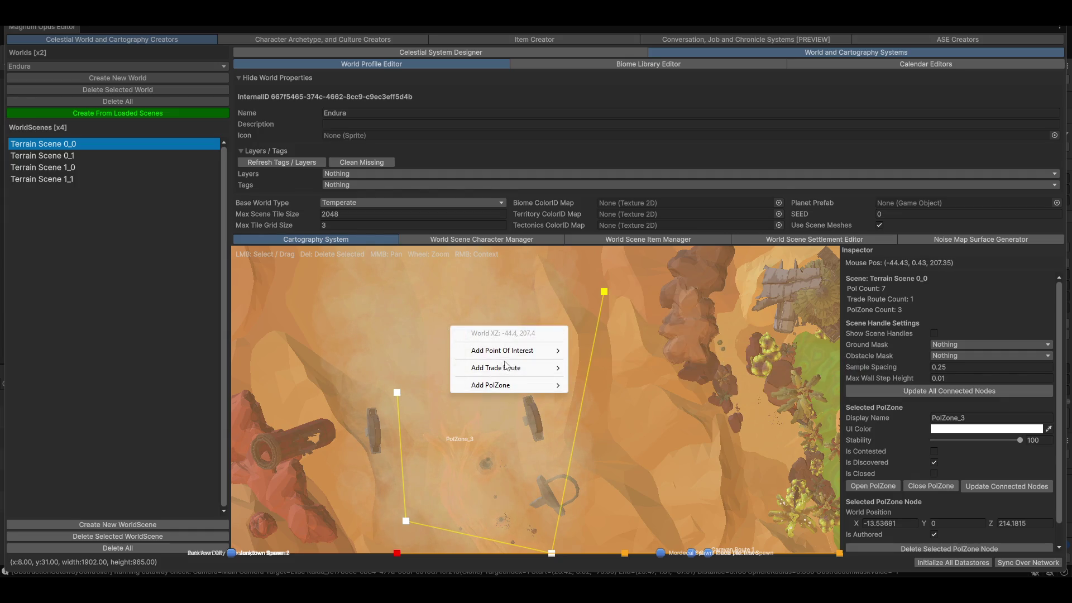
{"action": "mouse_move", "coordinate": [506, 384]}
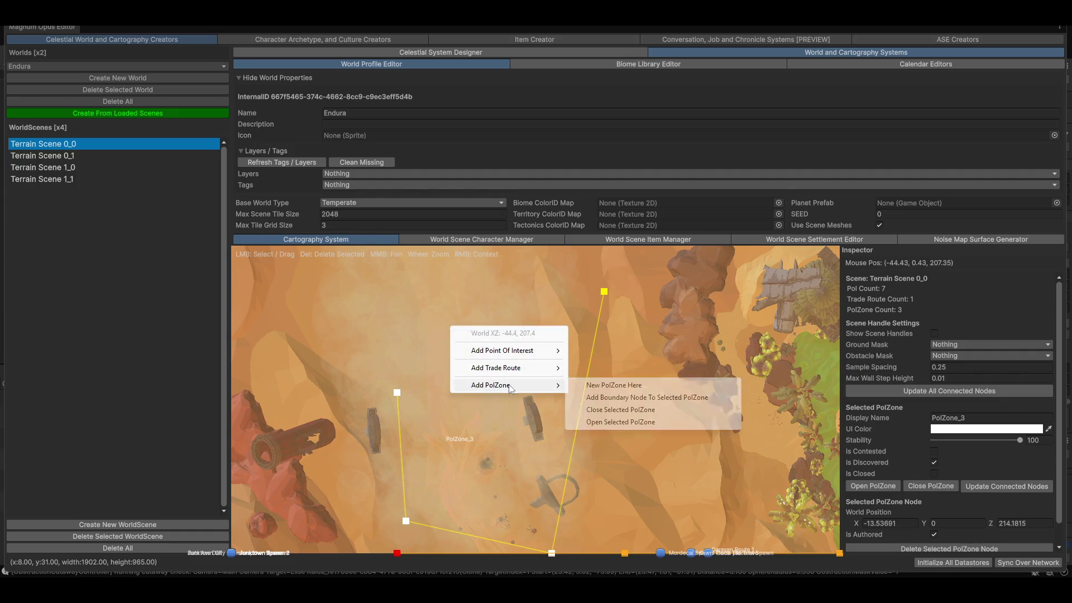
{"action": "left_click", "coordinate": [636, 415]}
{"action": "mouse_move", "coordinate": [461, 378]}
{"action": "left_mouse_down"}
{"action": "mouse_move", "coordinate": [366, 317]}
{"action": "mouse_move", "coordinate": [389, 301]}
{"action": "left_mouse_up"}
{"action": "left_click_drag", "start_coordinate": [468, 505], "coordinate": [454, 520]}
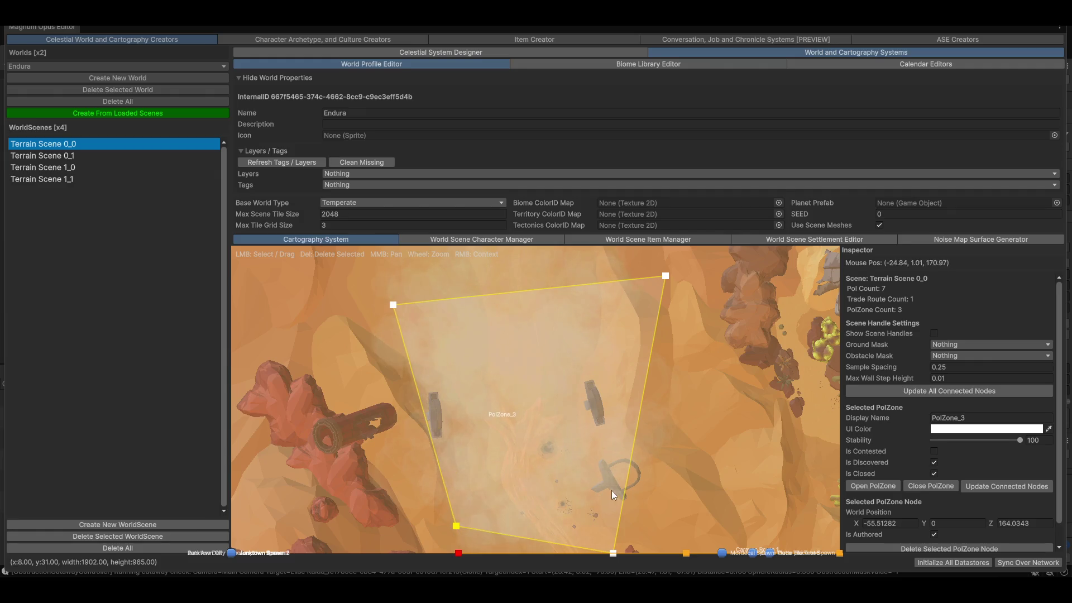
{"action": "mouse_move", "coordinate": [604, 494]}
{"action": "left_mouse_down"}
{"action": "mouse_move", "coordinate": [636, 437]}
{"action": "mouse_move", "coordinate": [688, 427]}
{"action": "left_mouse_up"}
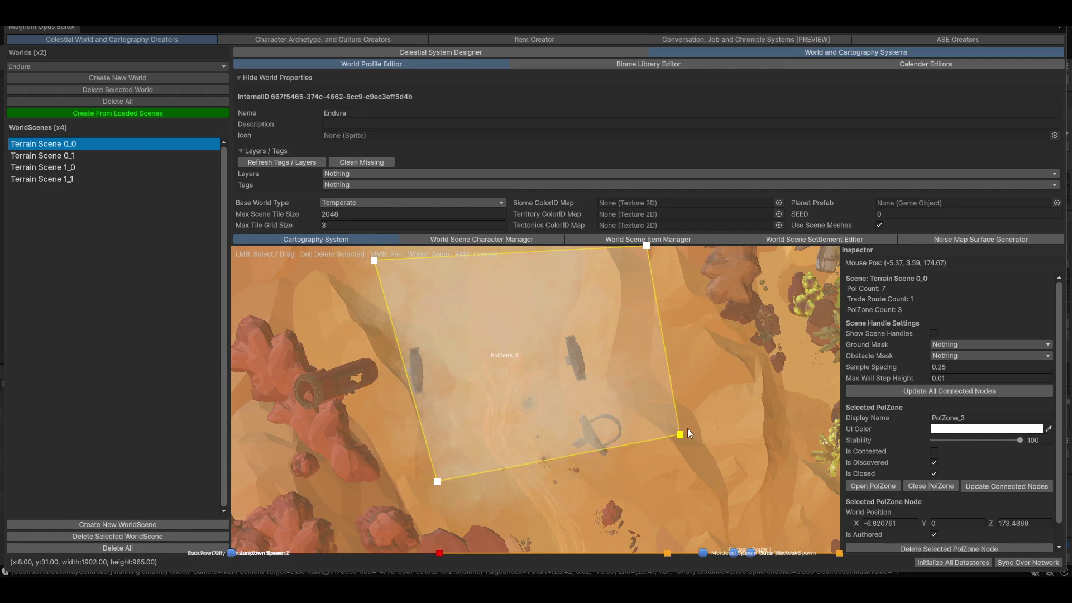
{"action": "scroll", "coordinate": [594, 491], "scroll_direction": "down", "scroll_amount": 3}
{"action": "left_click_drag", "start_coordinate": [585, 359], "coordinate": [547, 301]}
{"action": "left_click_drag", "start_coordinate": [450, 373], "coordinate": [430, 367]}
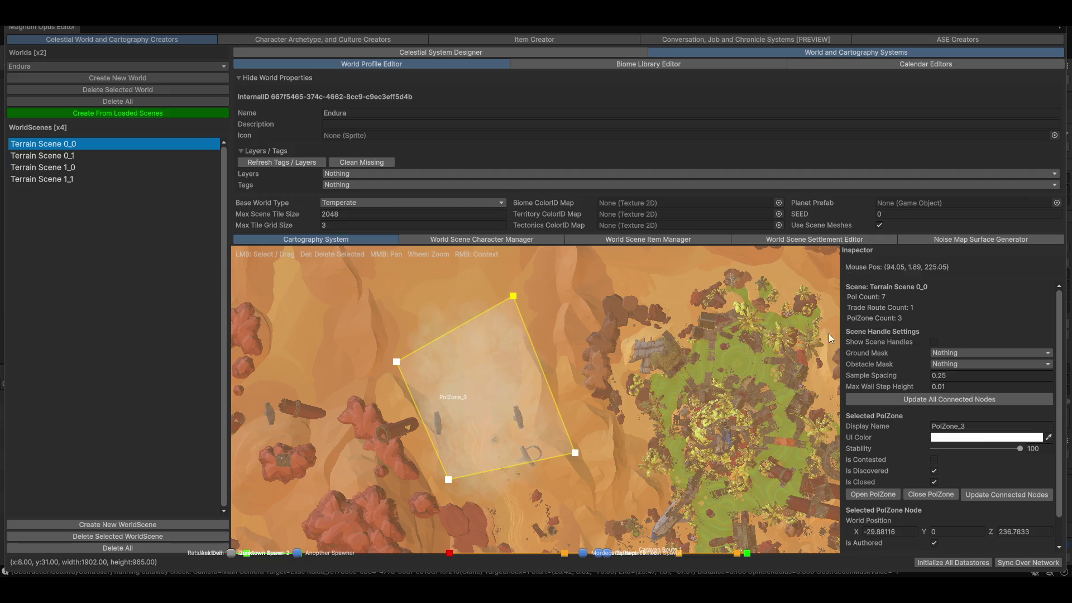
- Collapse the Layers / Tags section and shrink the editor to a floating window
{"action": "scroll", "coordinate": [933, 353], "scroll_direction": "down", "scroll_amount": 3}
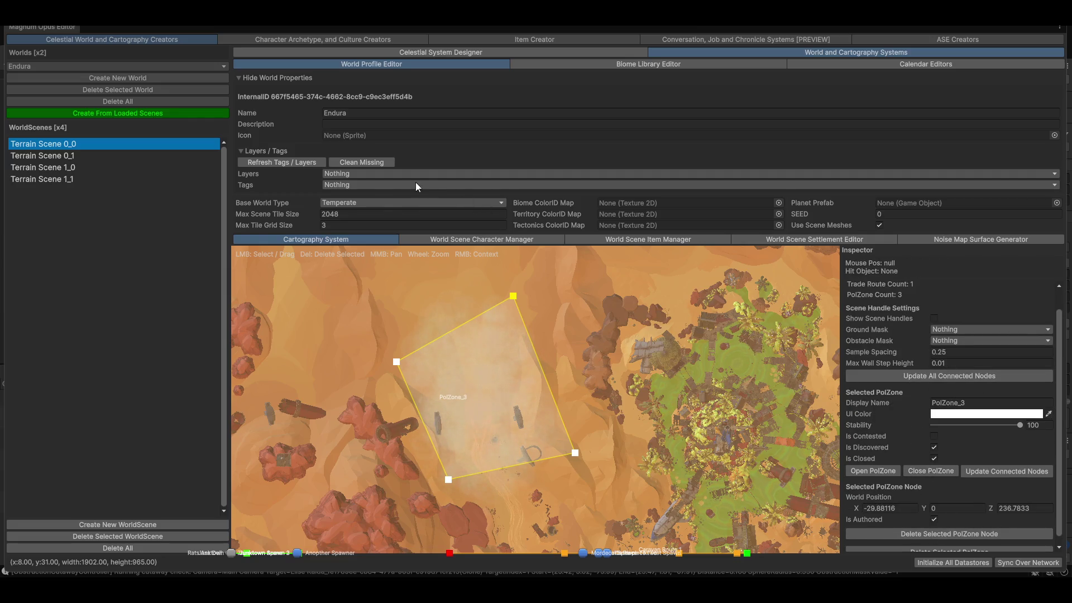
{"action": "left_click", "coordinate": [338, 153]}
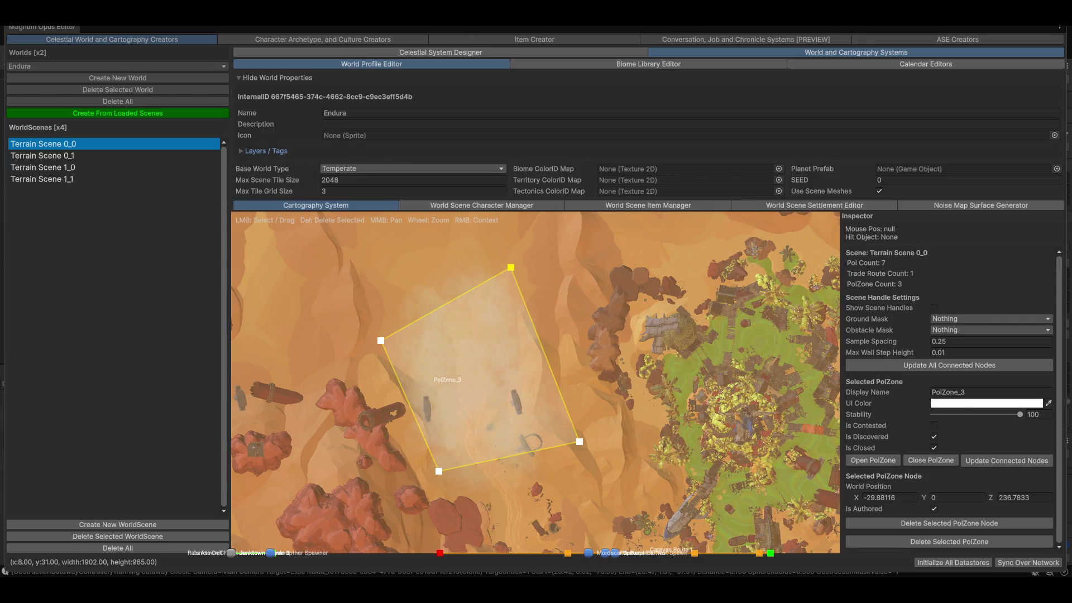
{"action": "left_click", "coordinate": [1027, 11]}
- Rename the 'test' layer to Hazard with camera cutaway and player visibility enabled, then close Tags and Layers
{"action": "left_click", "coordinate": [329, 11]}
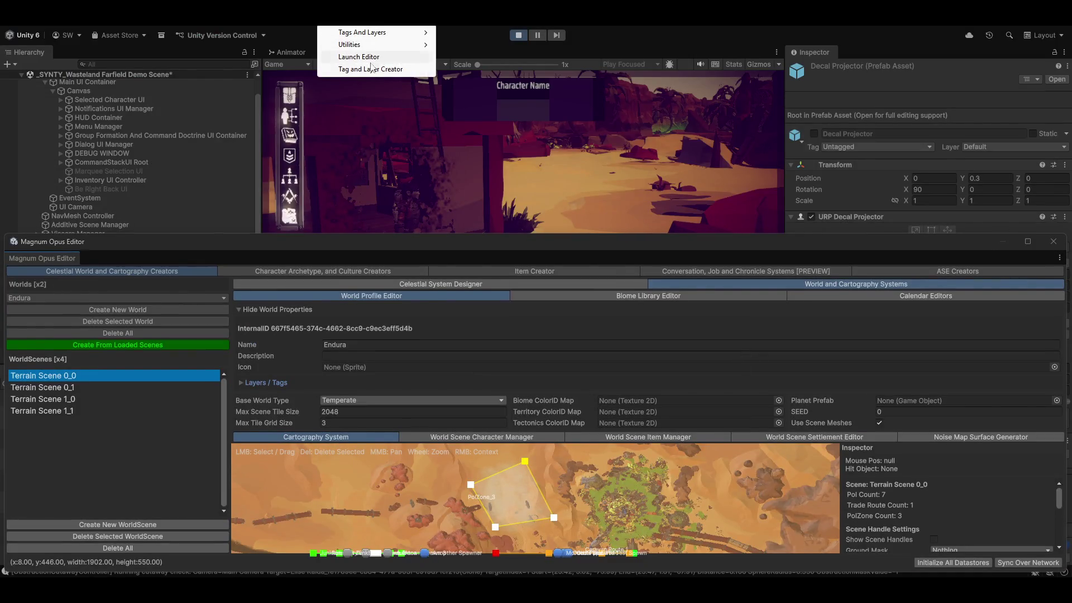
{"action": "left_click", "coordinate": [357, 29]}
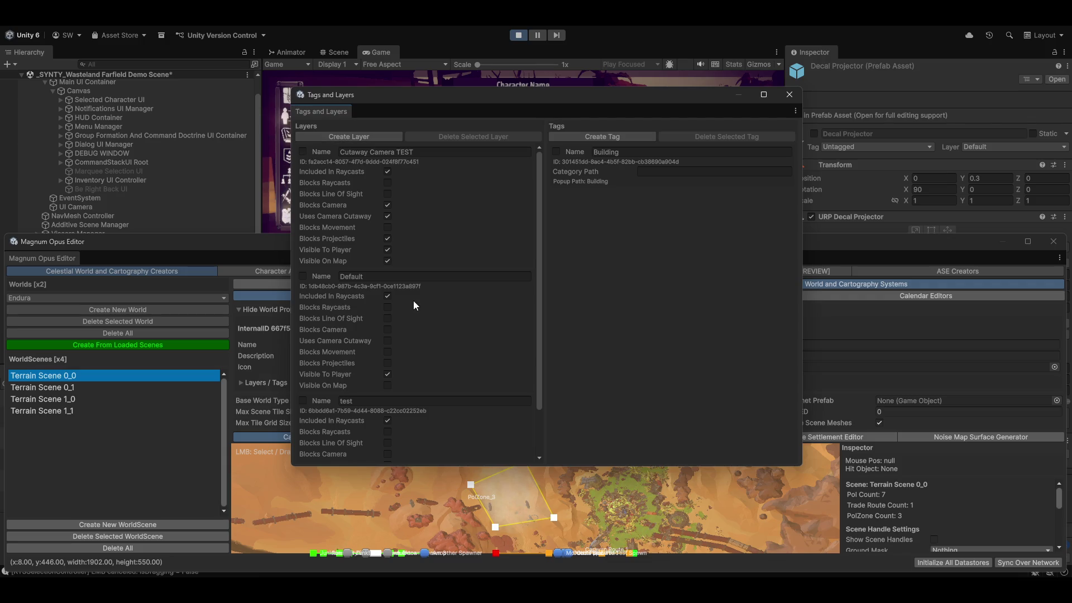
{"action": "left_click", "coordinate": [399, 401]}
{"action": "type", "text": "Hazard"}
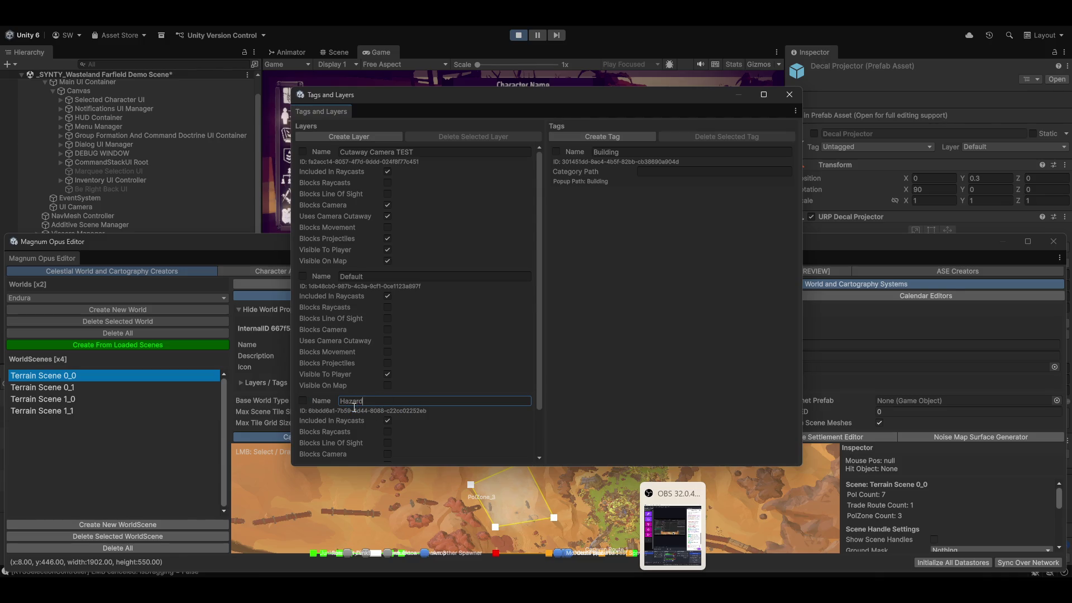
{"action": "scroll", "coordinate": [445, 415], "scroll_direction": "down", "scroll_amount": 3}
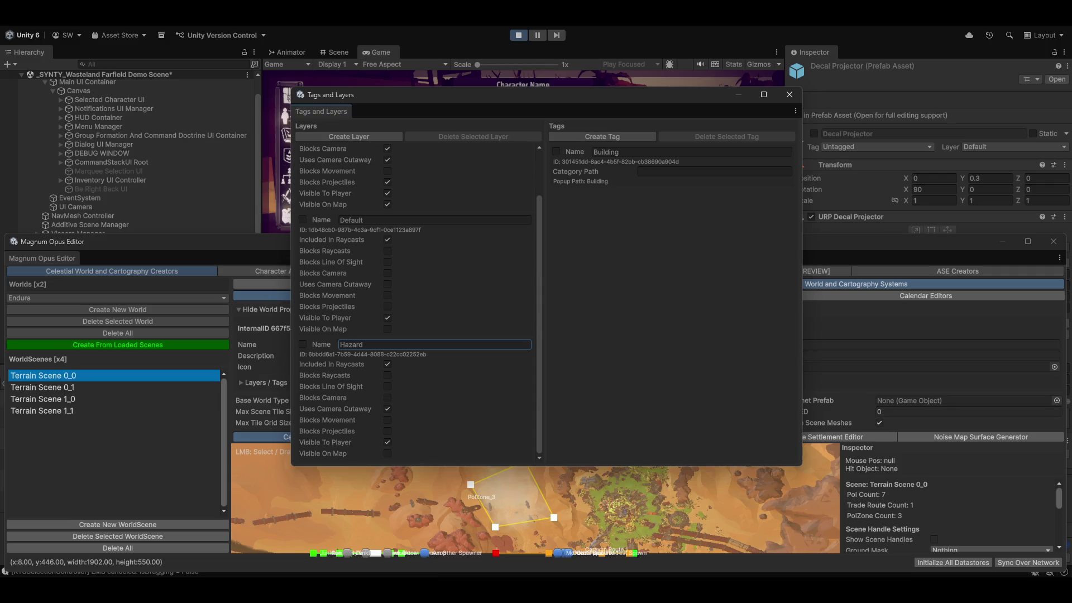
{"action": "left_click", "coordinate": [790, 95]}
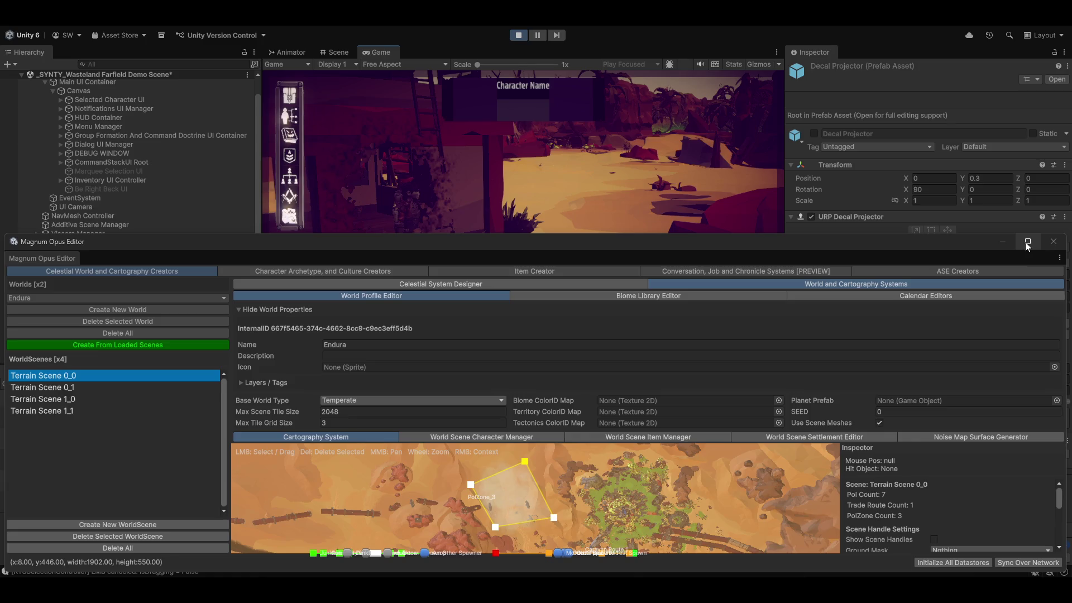
- Maximize the Magnum Opus Editor and check that the world's layer list offers Hazard, leaving it unset
{"action": "left_click", "coordinate": [1024, 243]}
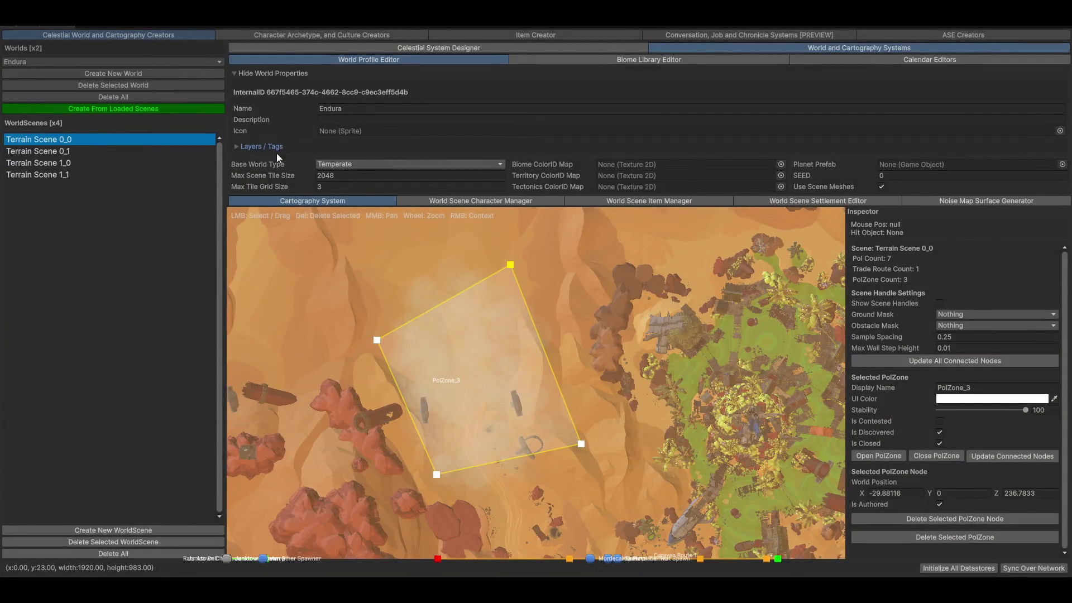
{"action": "left_click", "coordinate": [274, 147]}
{"action": "left_click", "coordinate": [352, 171]}
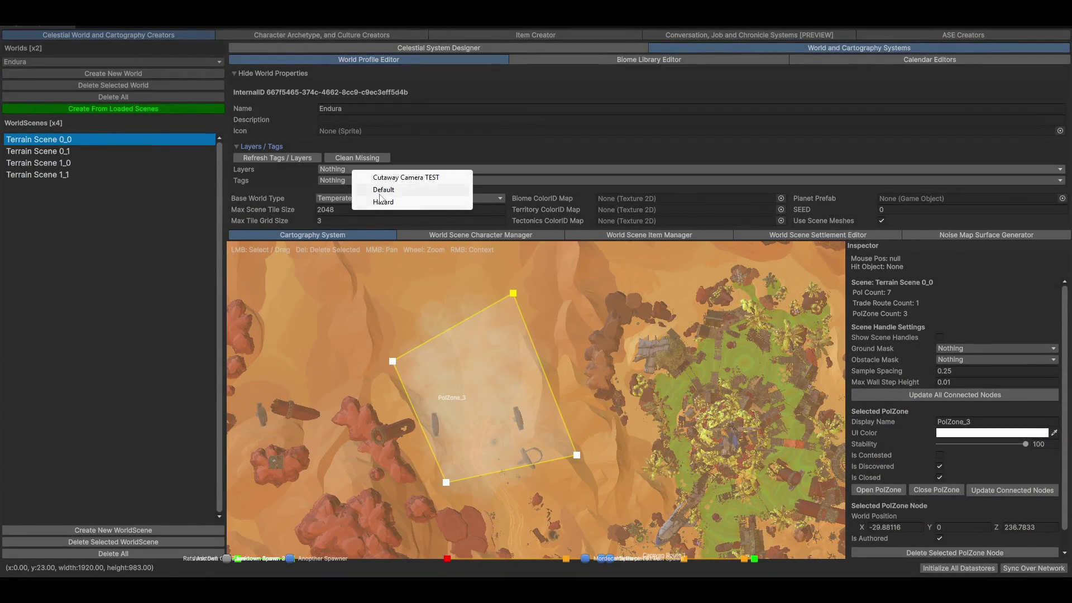
{"action": "left_click", "coordinate": [104, 340]}
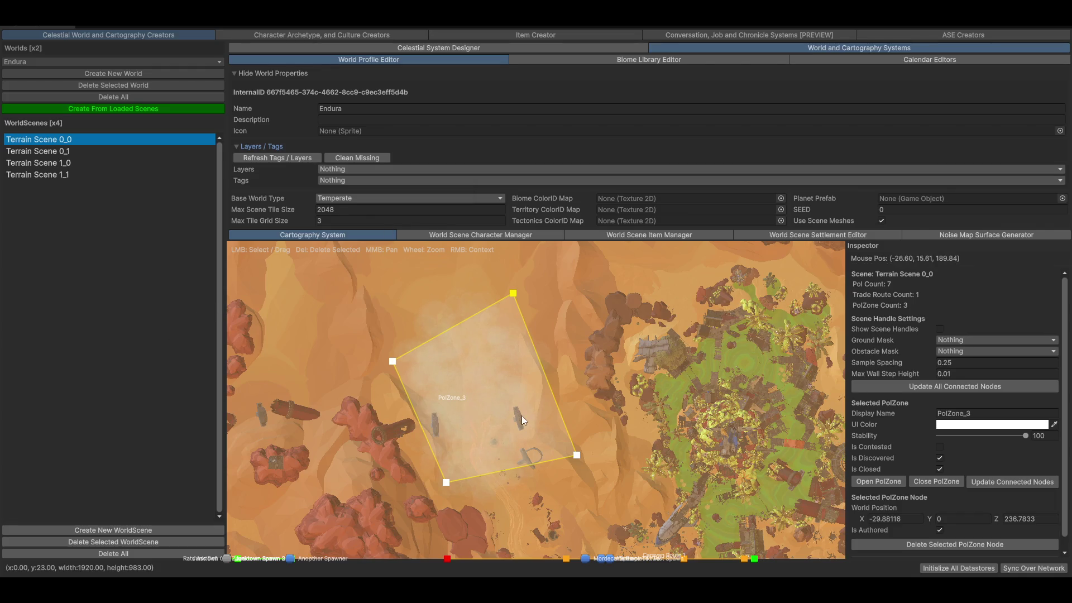
{"action": "left_click", "coordinate": [256, 146]}
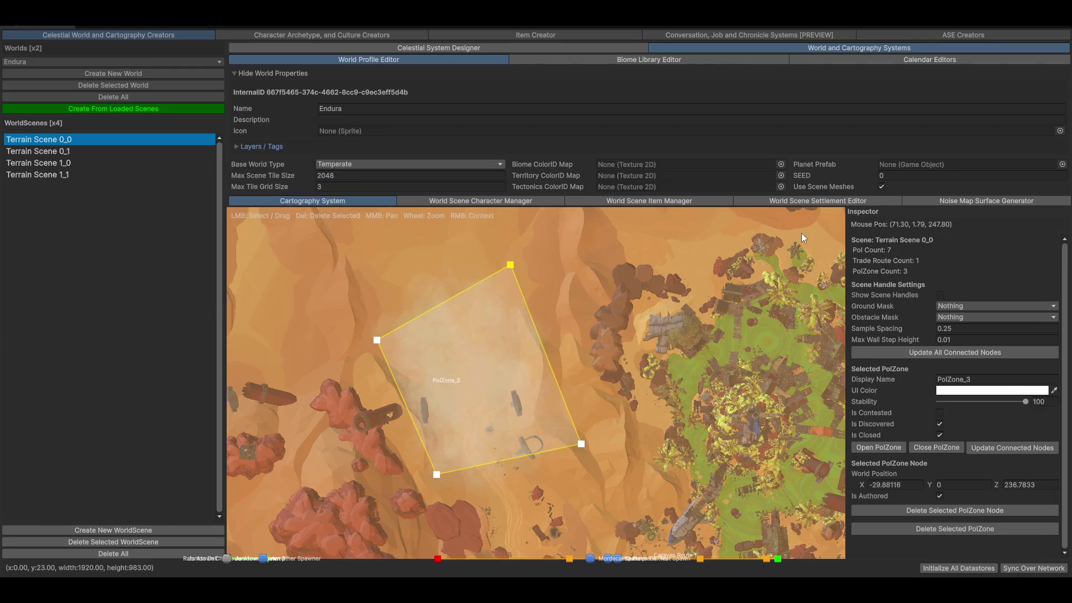
{"action": "left_click", "coordinate": [333, 148]}
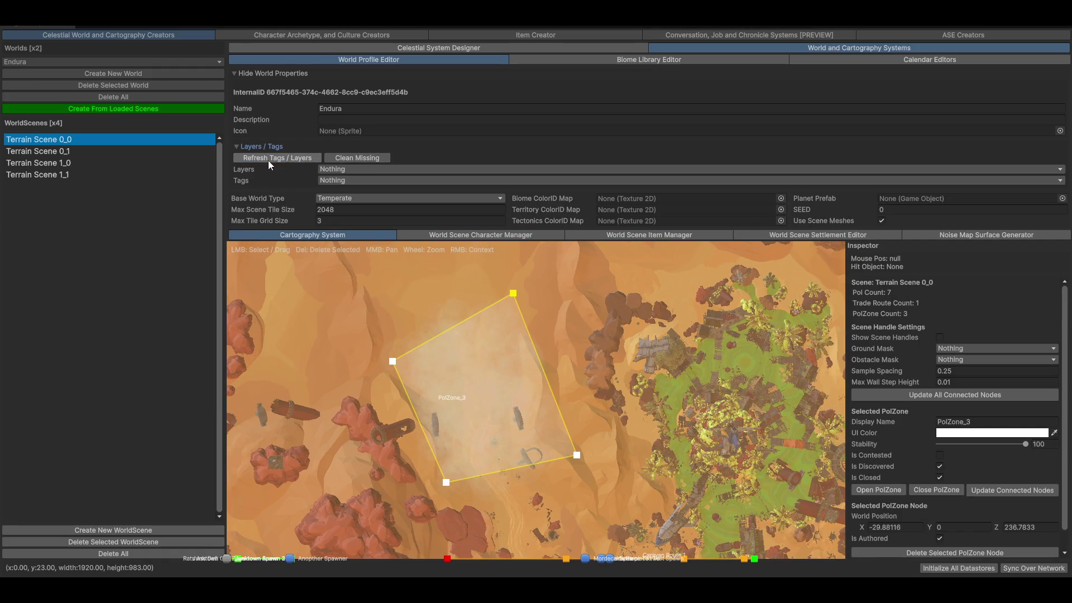
{"action": "left_click", "coordinate": [362, 169]}
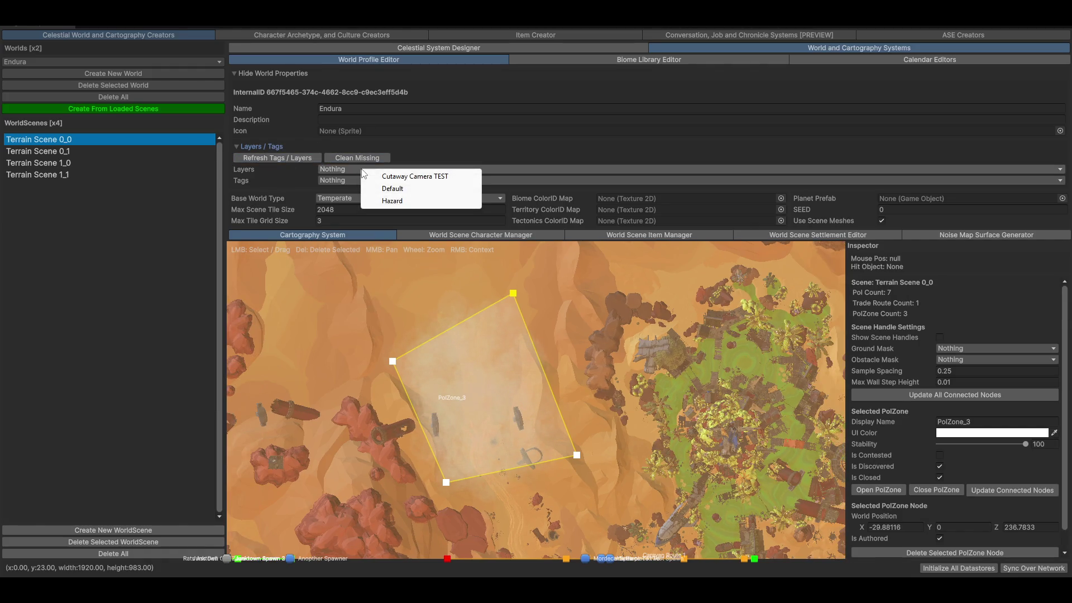
{"action": "left_click", "coordinate": [181, 291]}
{"action": "left_click", "coordinate": [335, 179]}
{"action": "left_click", "coordinate": [70, 299]}
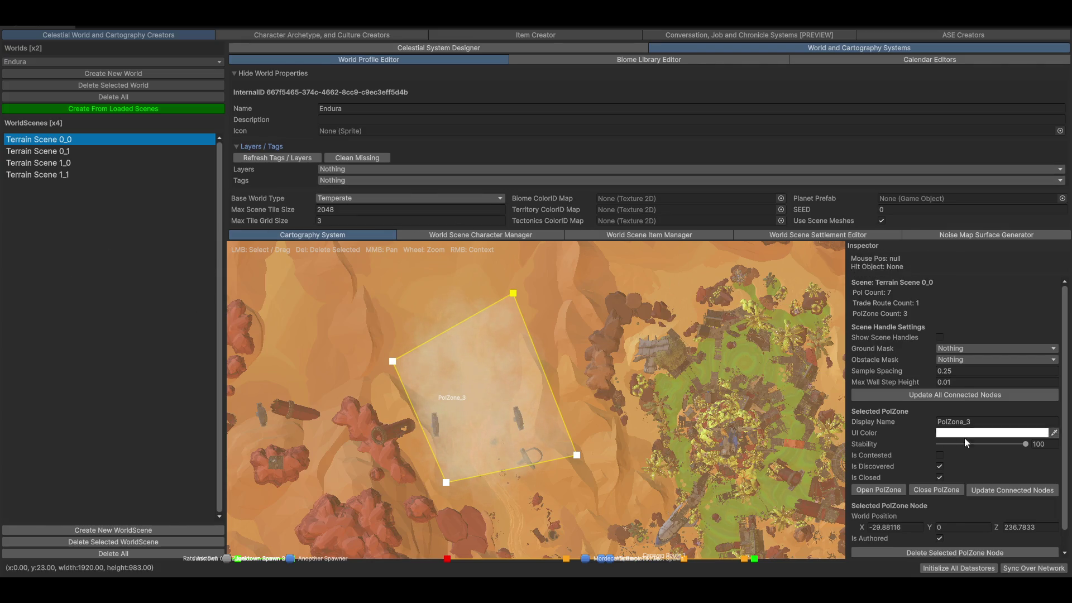
- Zoom the cartography map in and out around the building
{"action": "scroll", "coordinate": [944, 441], "scroll_direction": "down", "scroll_amount": 2}
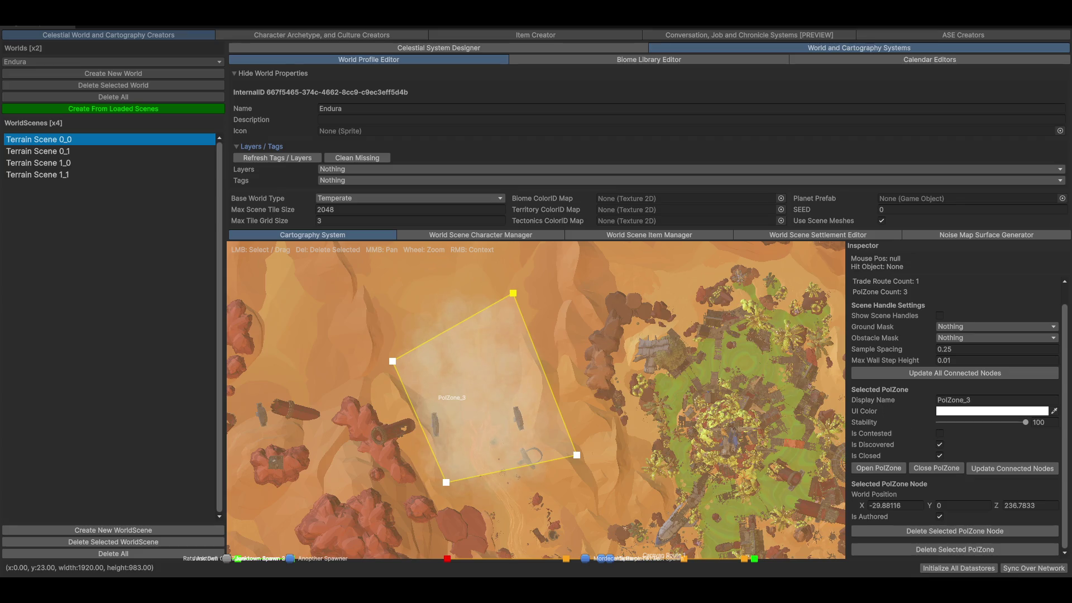
{"action": "scroll", "coordinate": [605, 390], "scroll_direction": "down", "scroll_amount": 5}
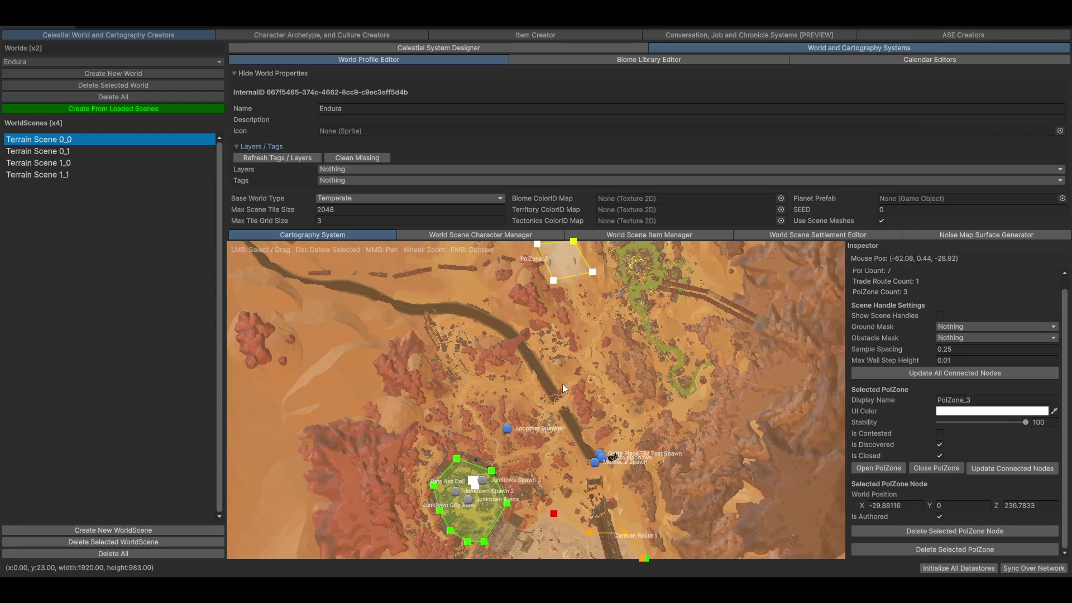
{"action": "scroll", "coordinate": [598, 449], "scroll_direction": "up", "scroll_amount": 3}
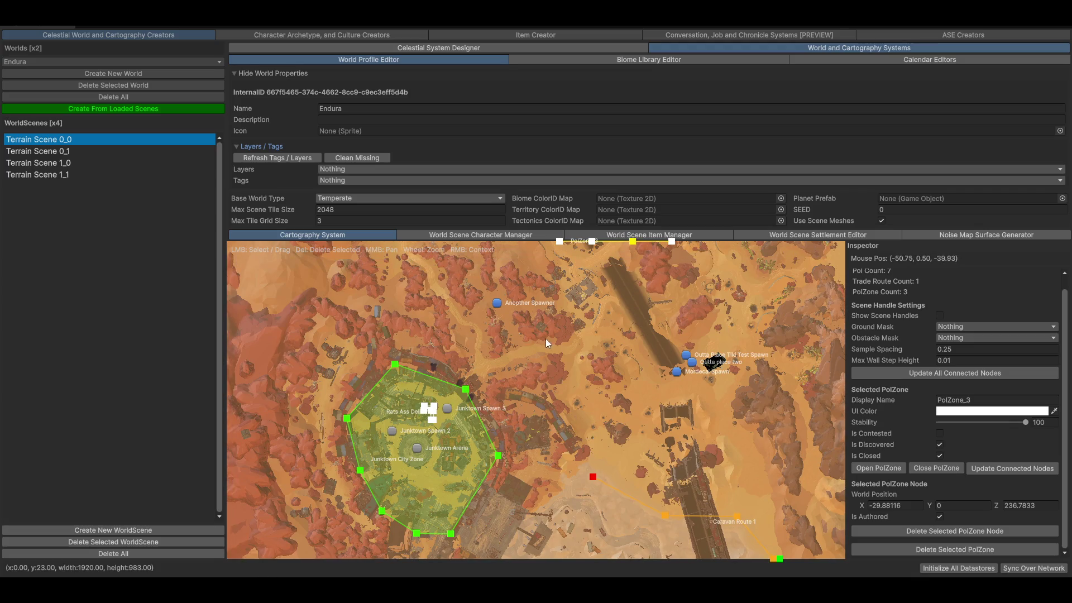
{"action": "scroll", "coordinate": [631, 341], "scroll_direction": "up", "scroll_amount": 10}
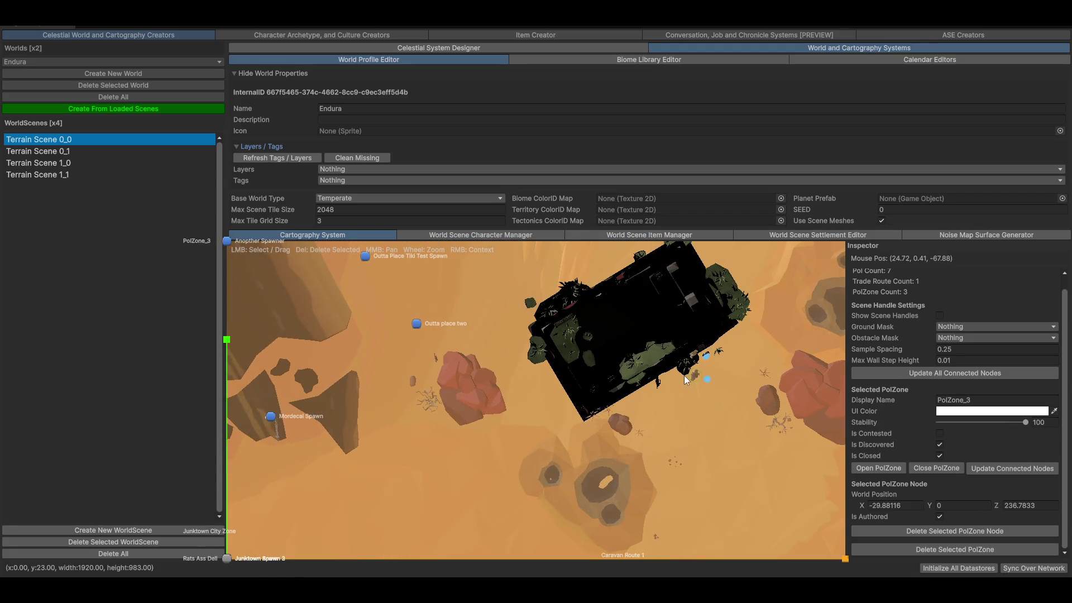
{"action": "scroll", "coordinate": [631, 341], "scroll_direction": "up", "scroll_amount": 2}
{"action": "scroll", "coordinate": [674, 357], "scroll_direction": "down", "scroll_amount": 3}
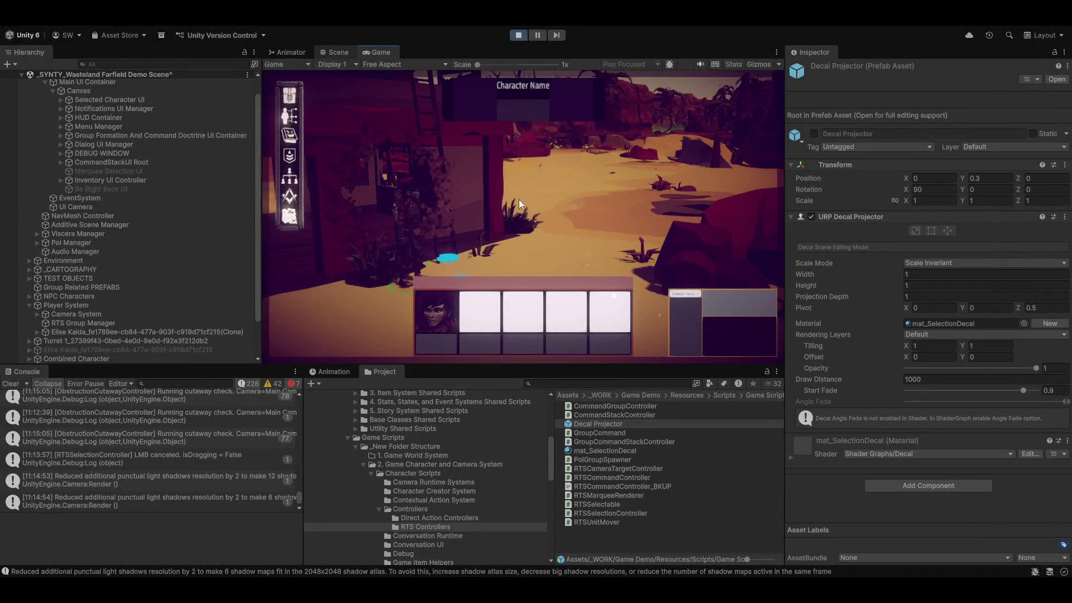
- Select the Small Abandoned Shop in the Scene view, expand its Game Item component, then return to Game
{"action": "key", "text": "ctrl+1"}
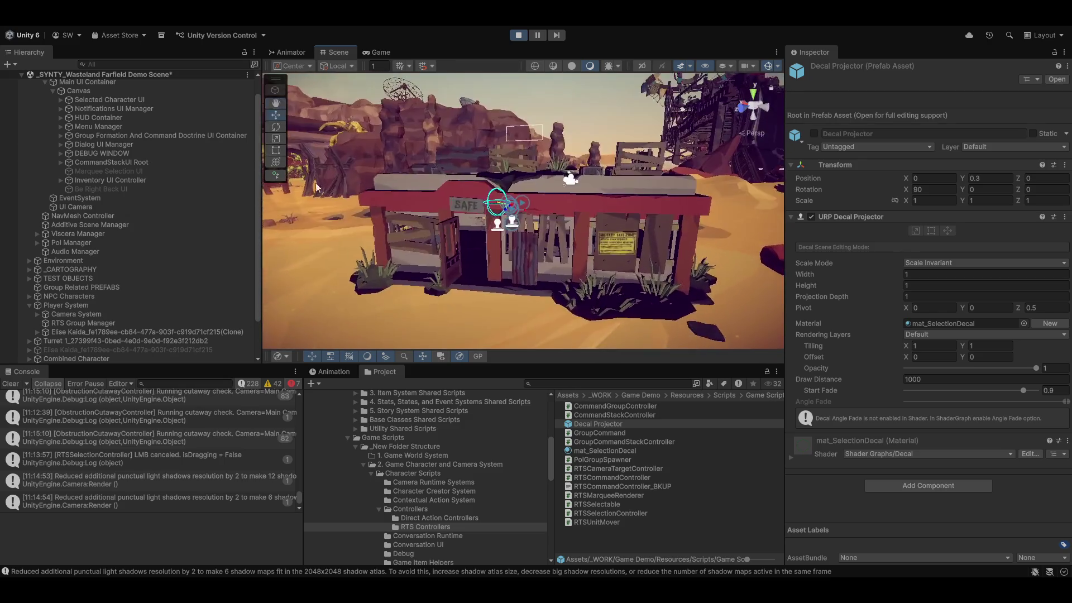
{"action": "left_click", "coordinate": [576, 197]}
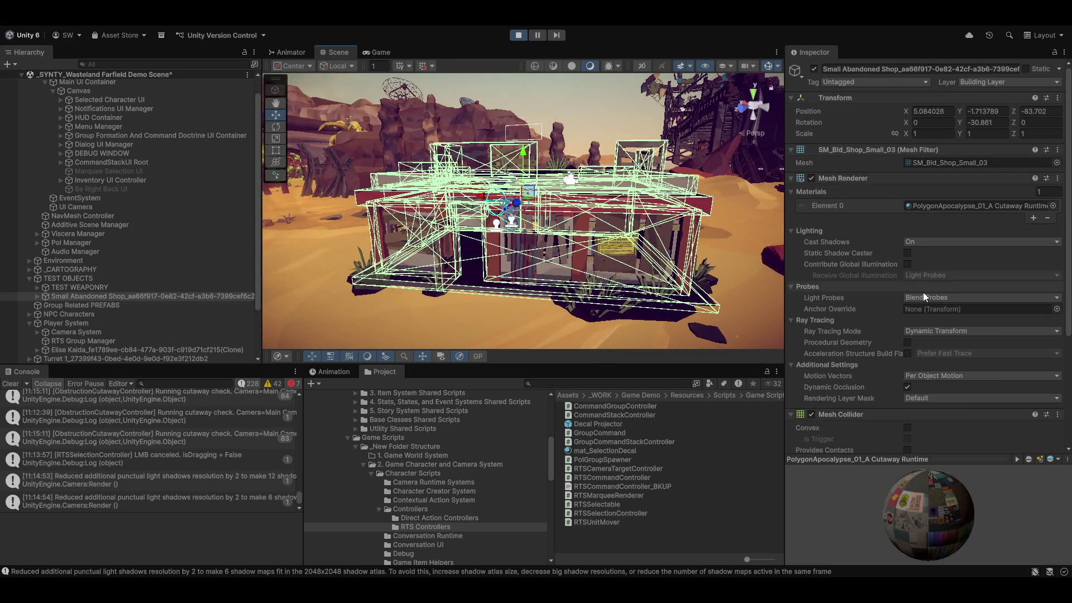
{"action": "scroll", "coordinate": [924, 293], "scroll_direction": "down", "scroll_amount": 5}
{"action": "left_click", "coordinate": [796, 387]}
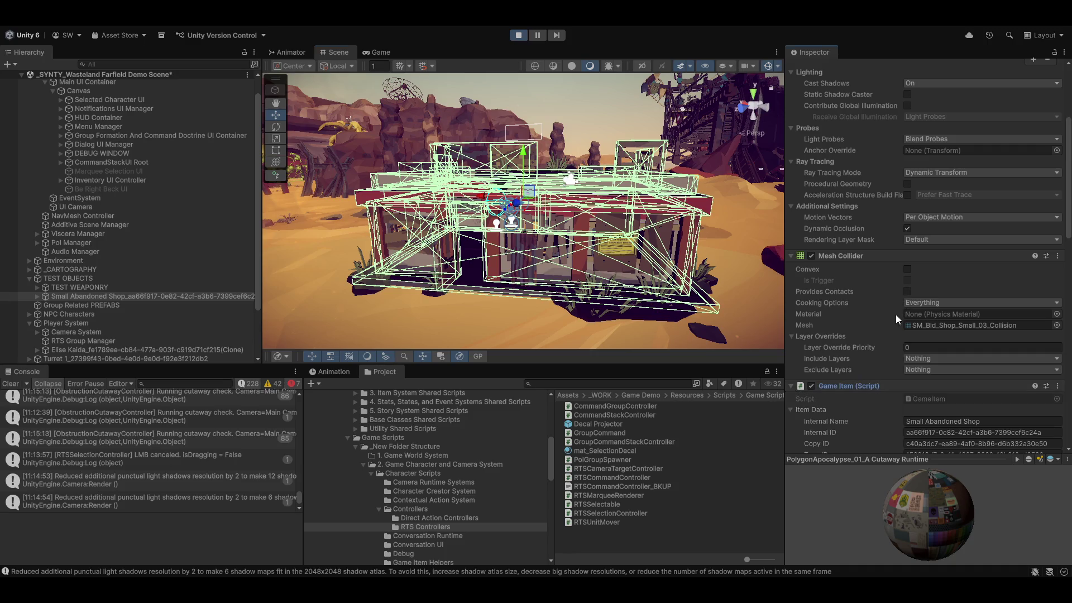
{"action": "scroll", "coordinate": [886, 328], "scroll_direction": "down", "scroll_amount": 10}
{"action": "scroll", "coordinate": [871, 353], "scroll_direction": "up", "scroll_amount": 10}
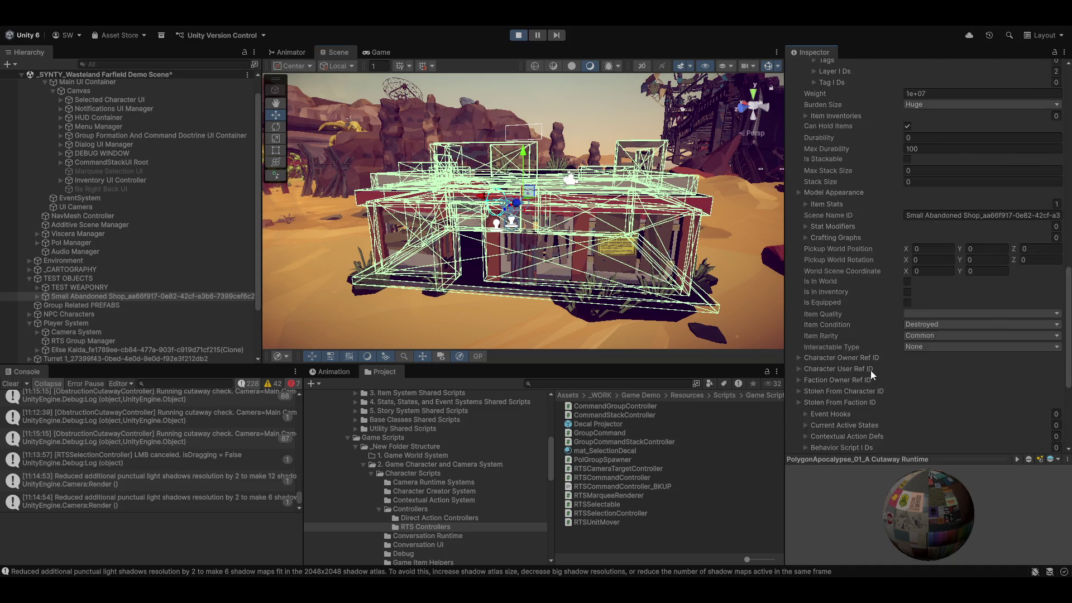
{"action": "scroll", "coordinate": [869, 360], "scroll_direction": "up", "scroll_amount": 5}
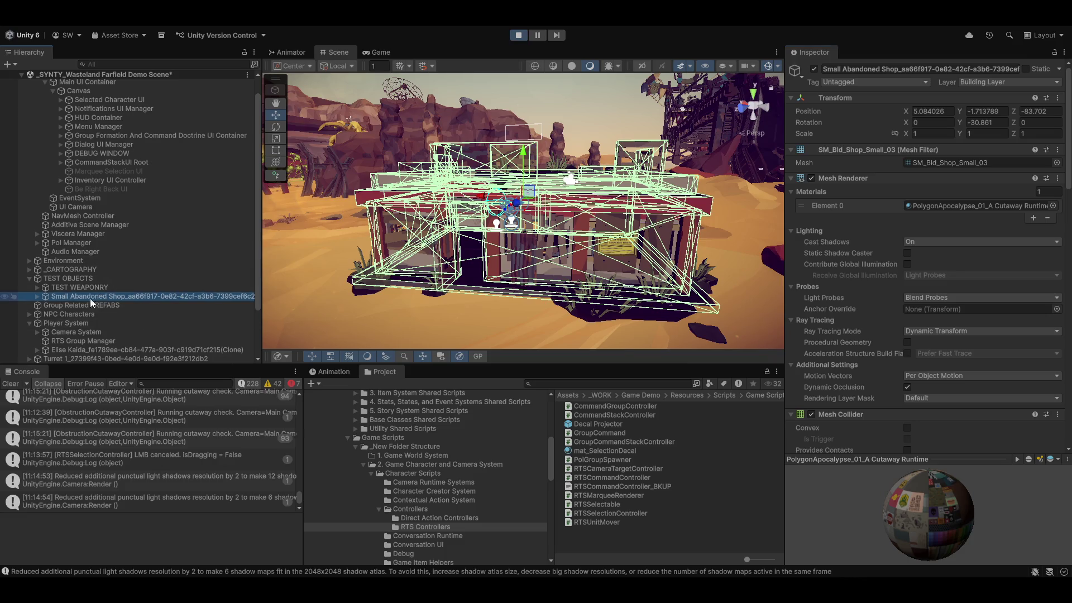
{"action": "left_click", "coordinate": [379, 52]}
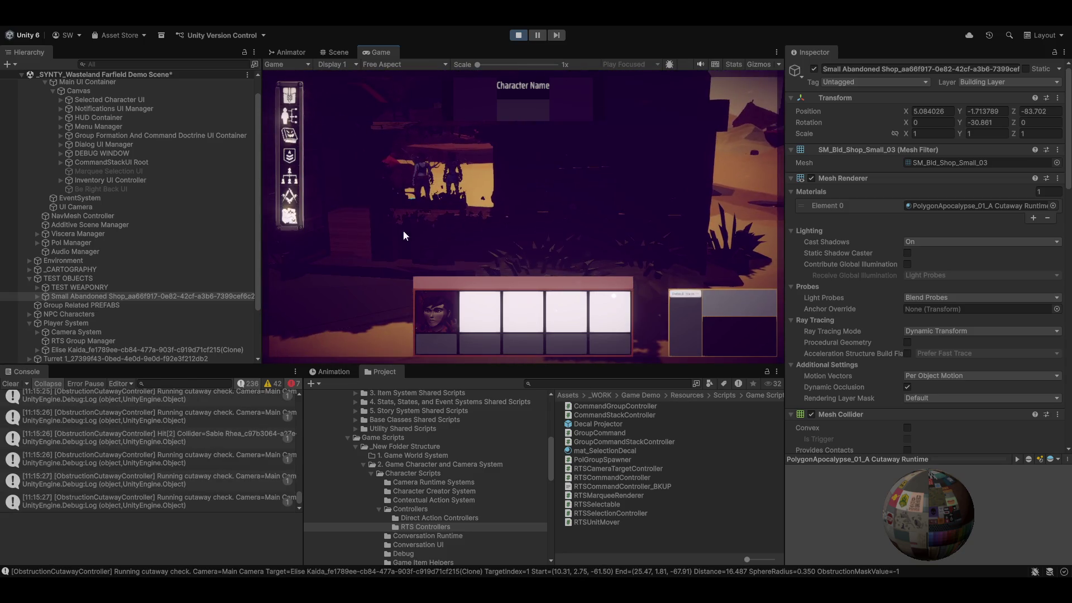
- Move the characters into the shop and inspect its Cutaway Runtime material, focusing Dissolve Noise Strength
{"action": "right_click", "coordinate": [416, 252]}
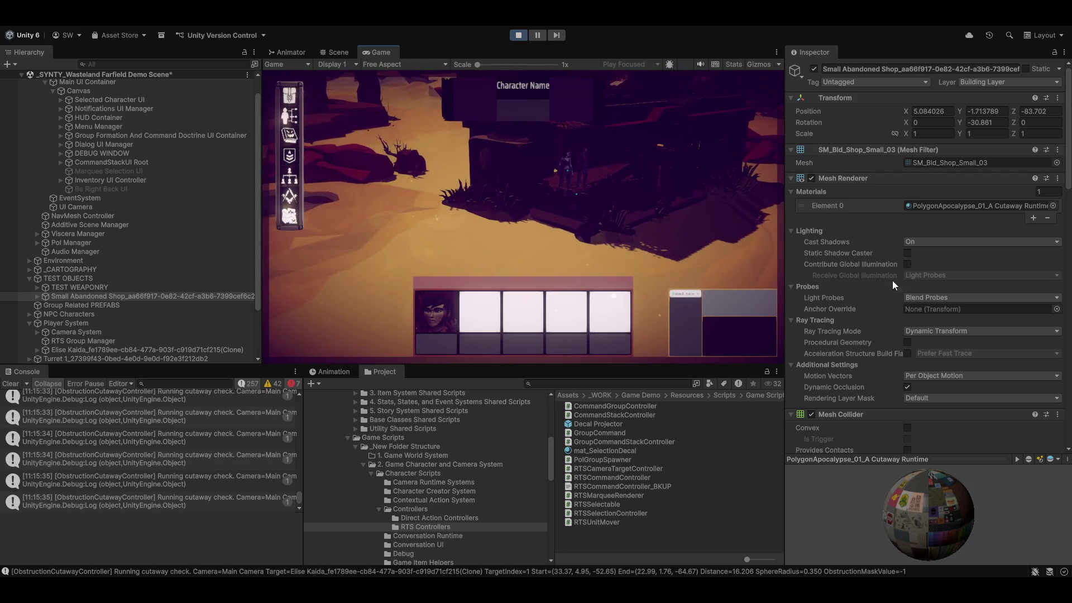
{"action": "scroll", "coordinate": [878, 305], "scroll_direction": "down", "scroll_amount": 10}
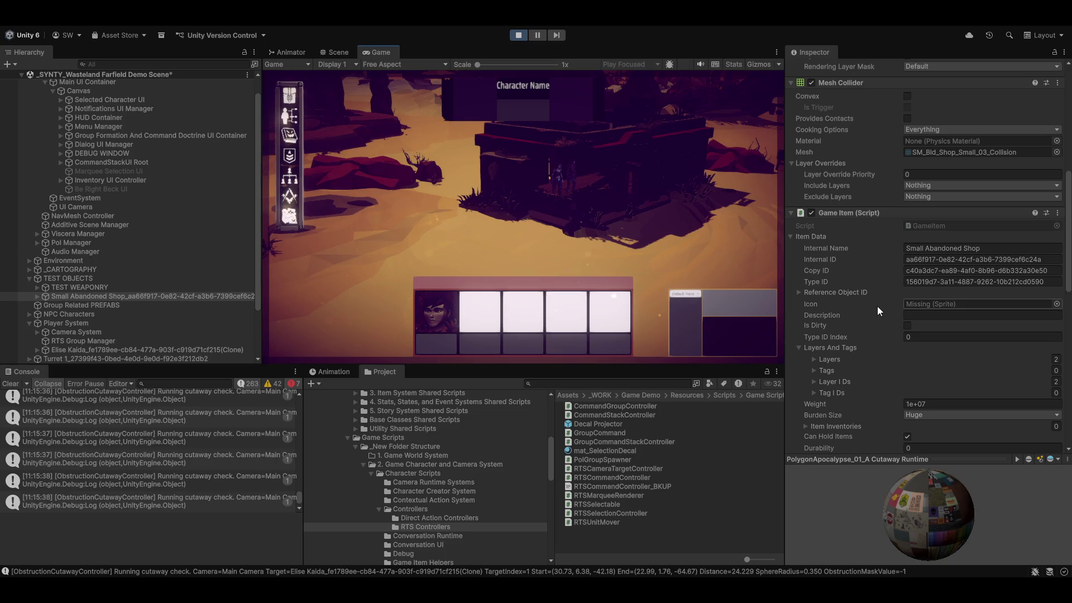
{"action": "scroll", "coordinate": [877, 306], "scroll_direction": "down", "scroll_amount": 15}
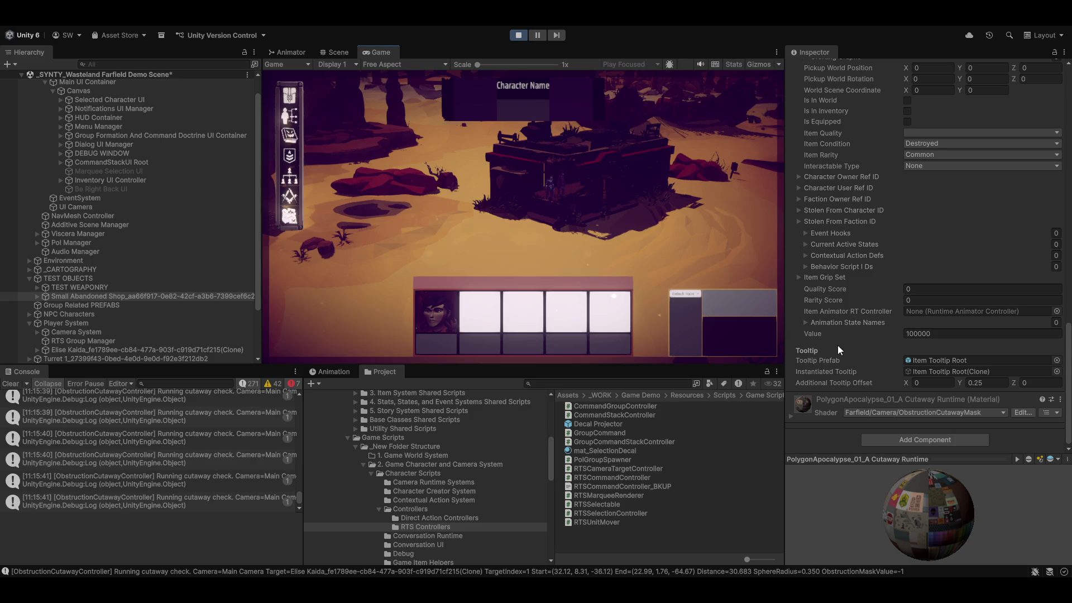
{"action": "left_click", "coordinate": [790, 416]}
{"action": "scroll", "coordinate": [806, 424], "scroll_direction": "down", "scroll_amount": 10}
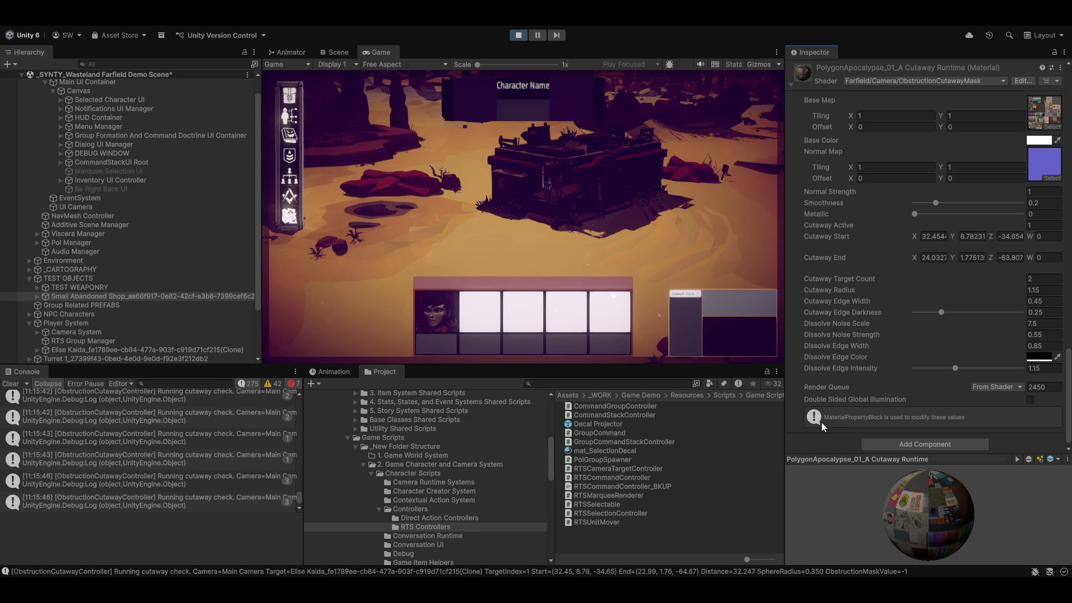
{"action": "left_click", "coordinate": [1010, 335]}
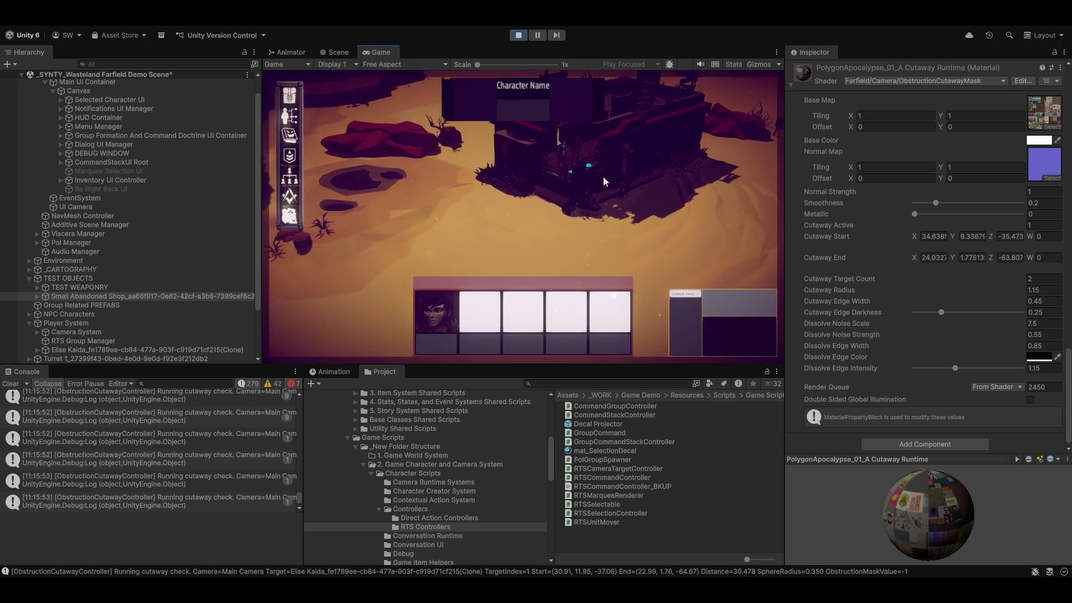
{"action": "scroll", "coordinate": [604, 186], "scroll_direction": "up", "scroll_amount": 5}
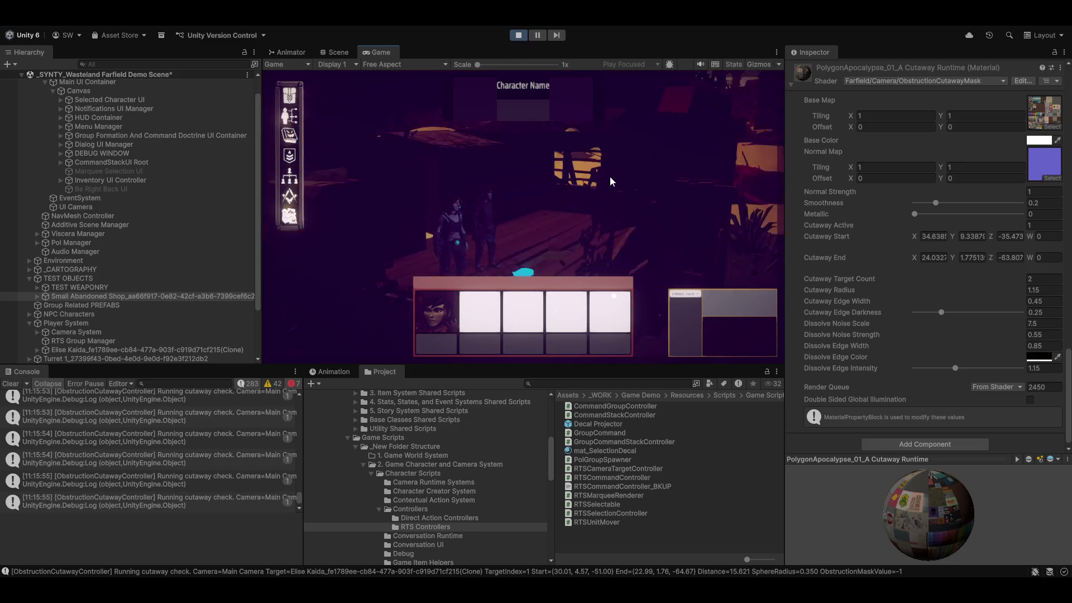